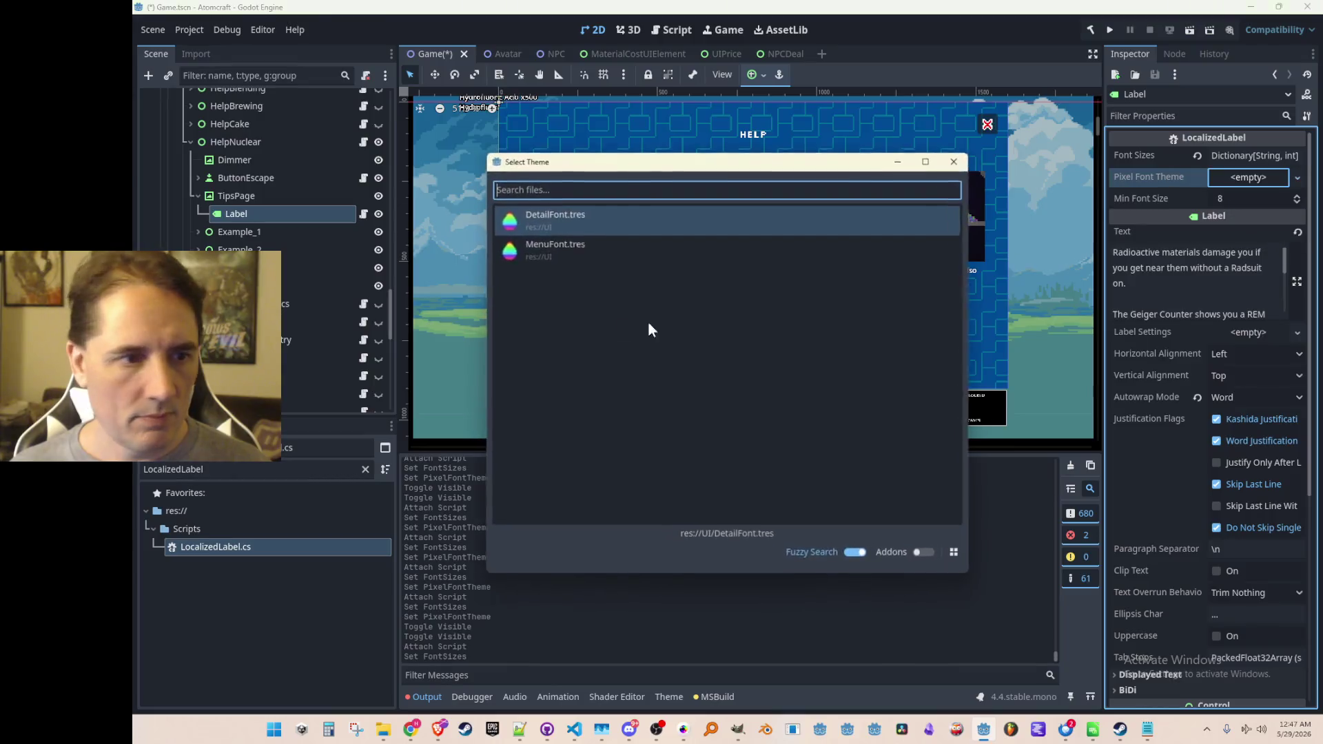
Set the label's Pixel Font Theme to DetailFont.tres, save, and review its theme overrides.
double_click(588, 226)
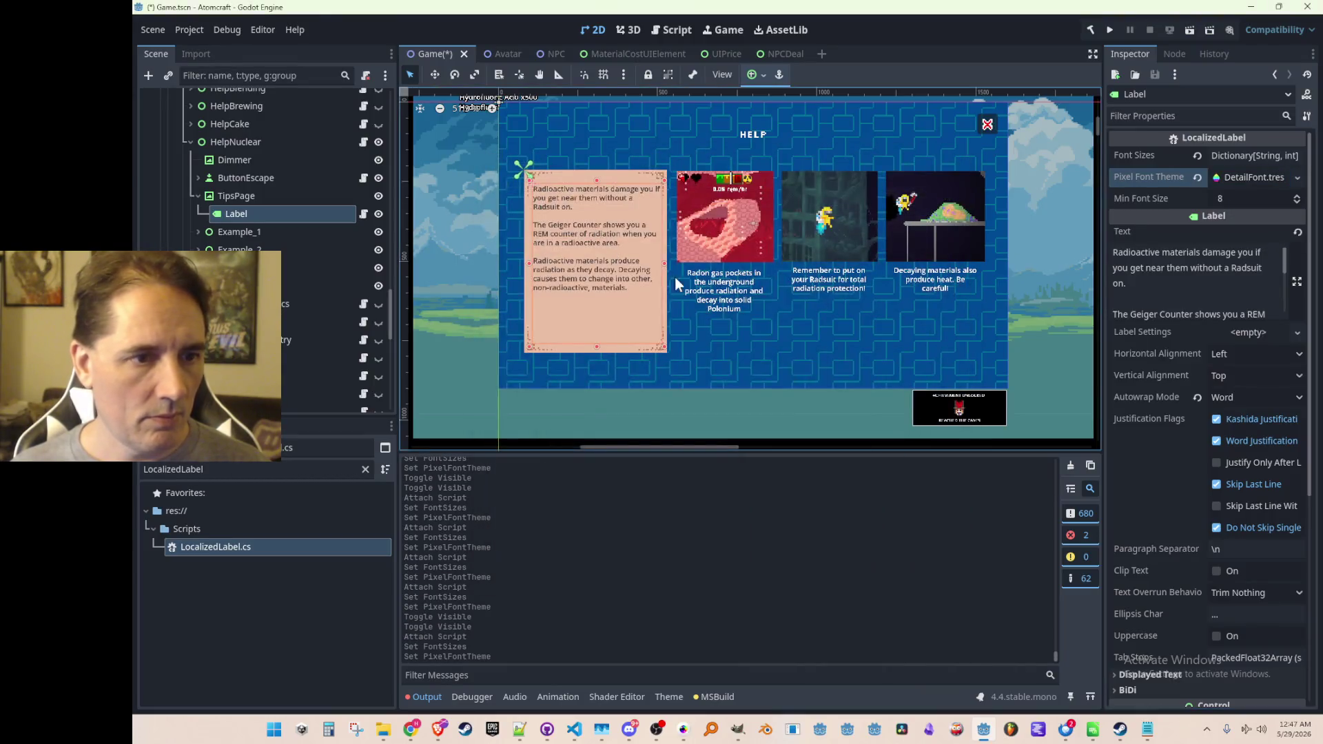
key(ctrl+s)
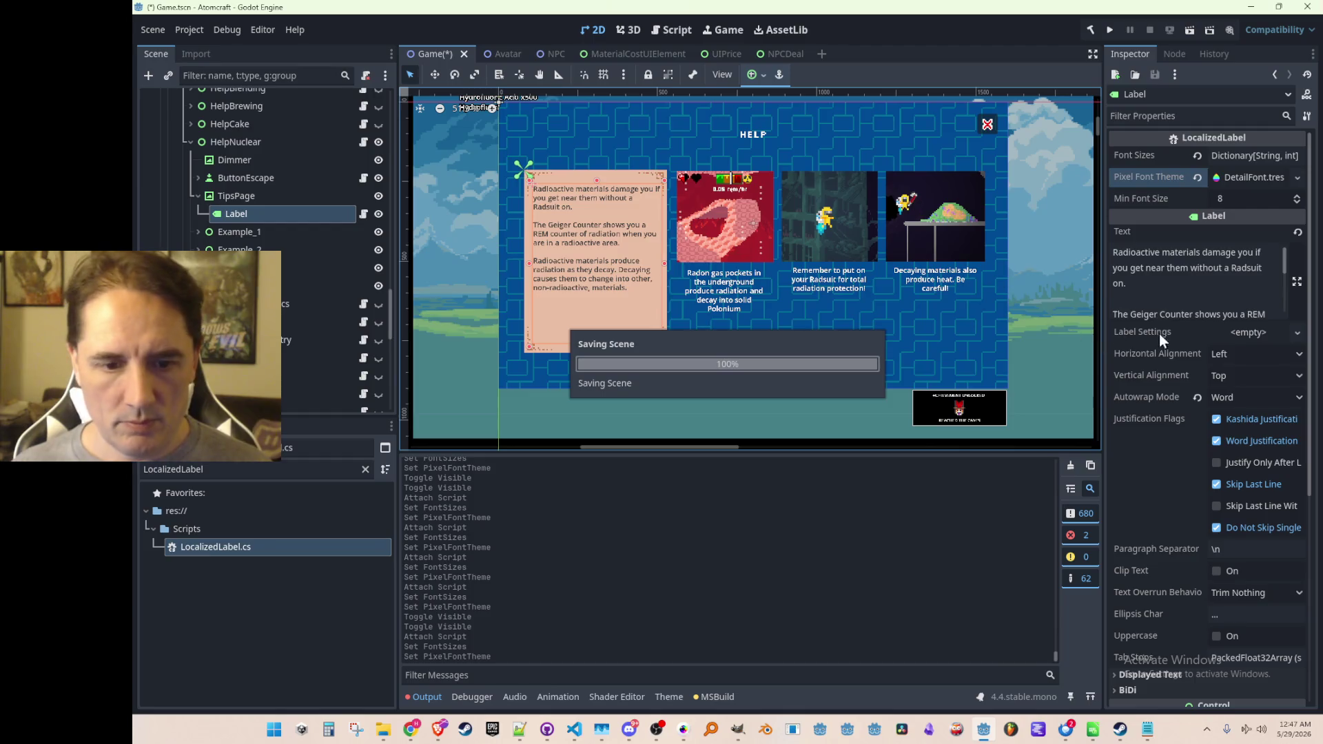
scroll(1218, 402, down, 5)
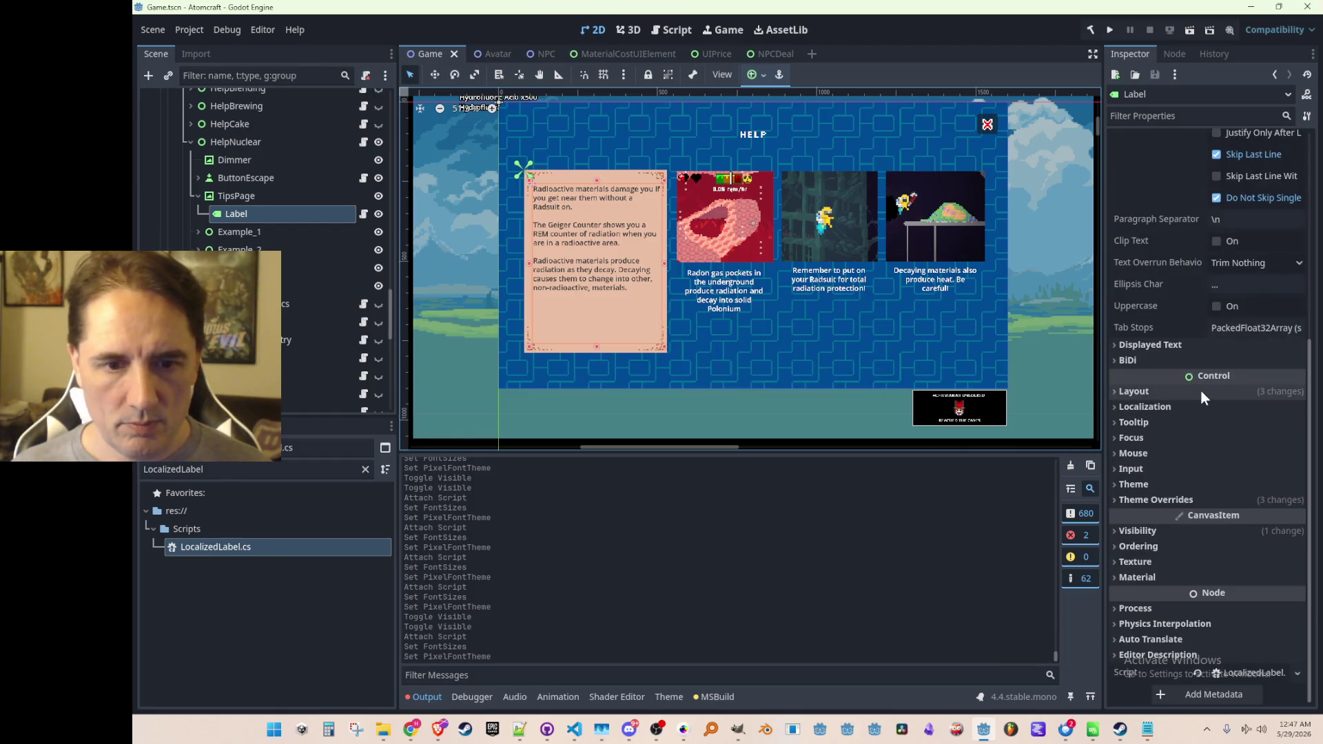
click(1157, 496)
click(1157, 569)
click(1156, 565)
click(1167, 533)
click(1168, 531)
click(1170, 502)
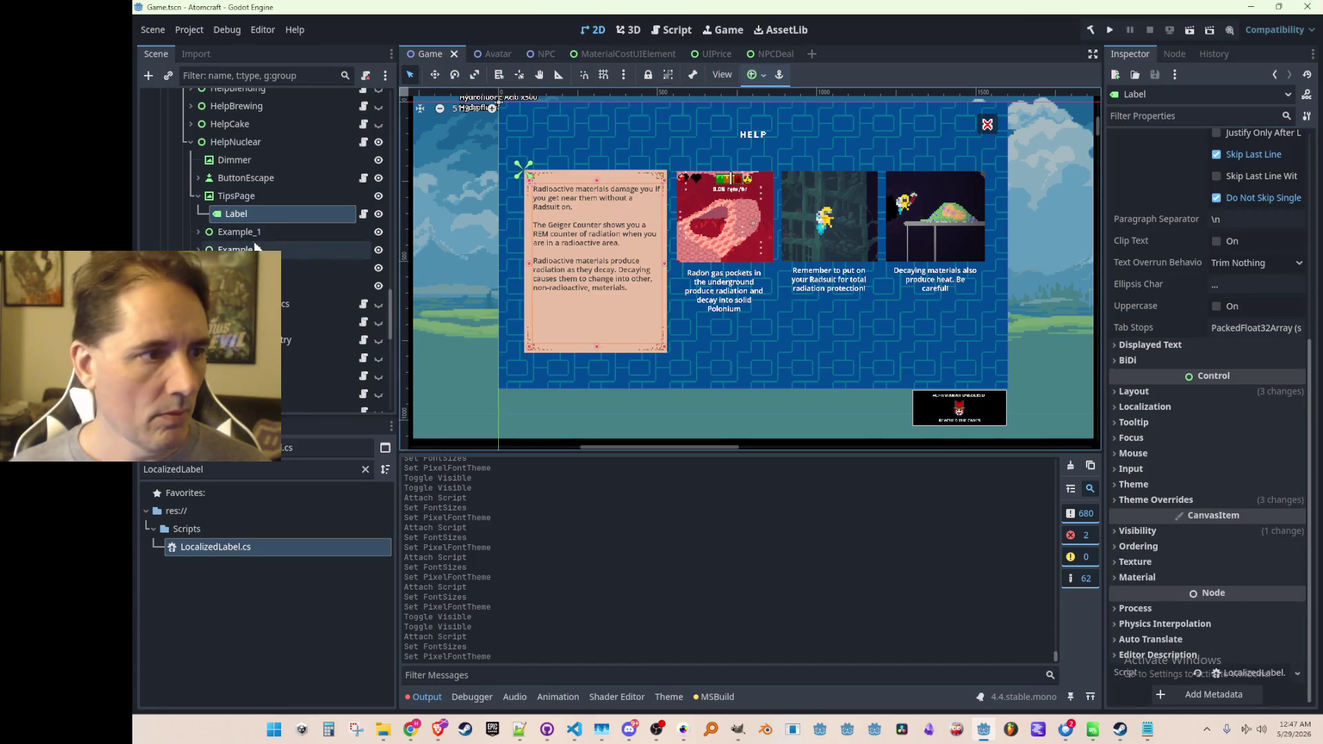
Attach LocalizedLabel.cs to the labels under Example_1, Example_2 and Example_3.
click(227, 232)
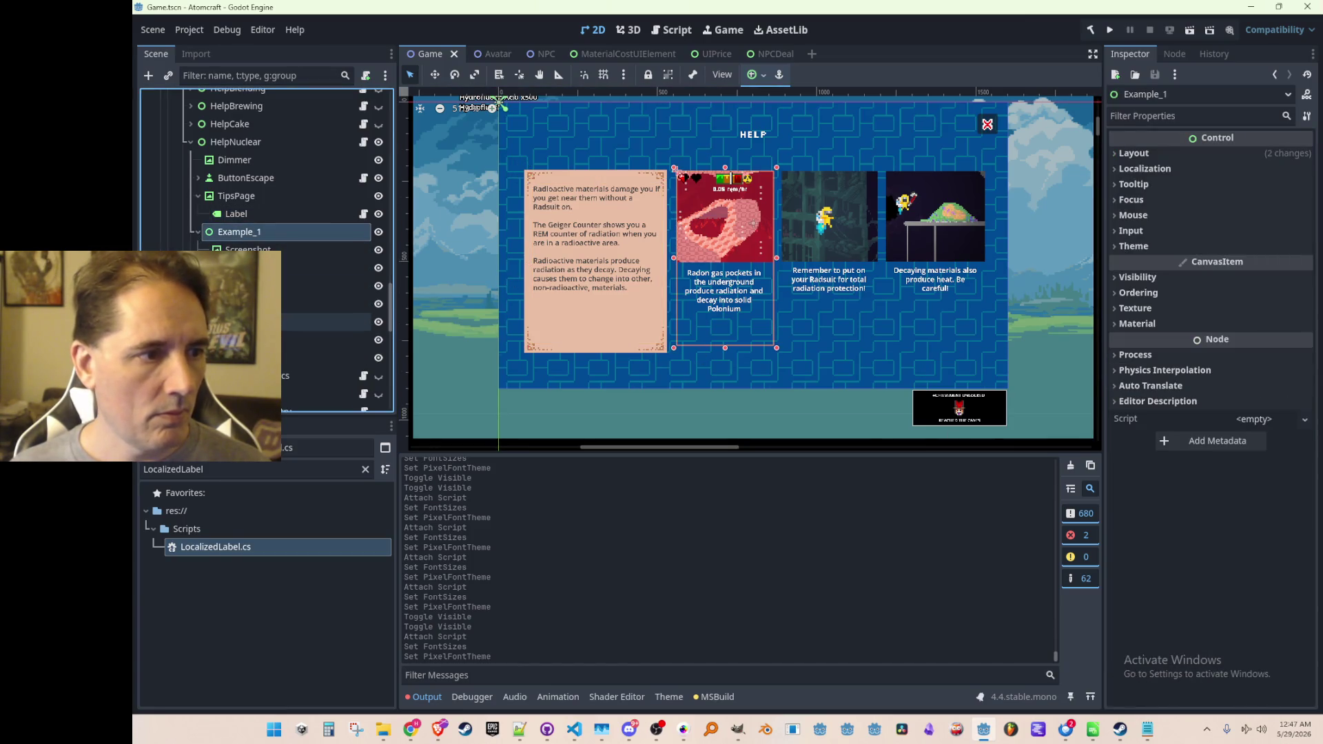
scroll(280, 262, down, 1)
click(281, 229)
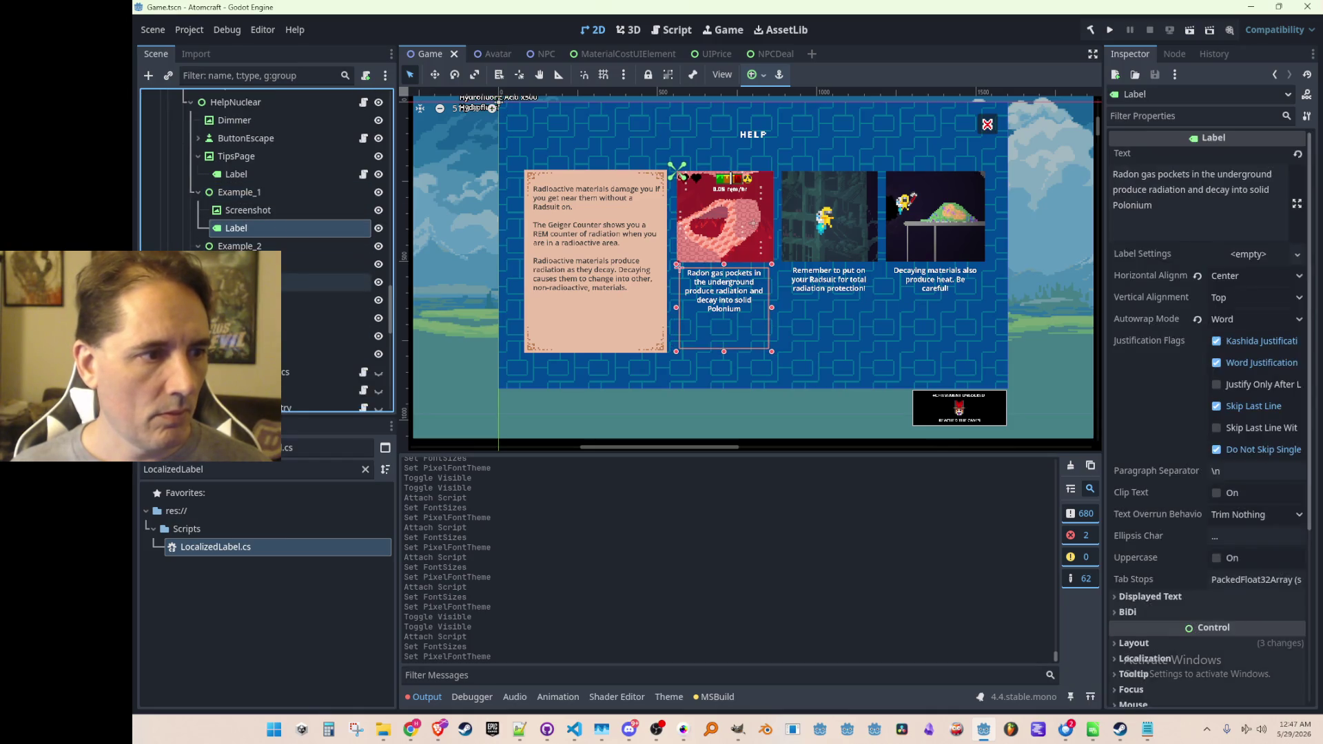
drag(250, 548, 333, 289)
drag(309, 225, 308, 225)
click(283, 273)
drag(221, 546, 299, 313)
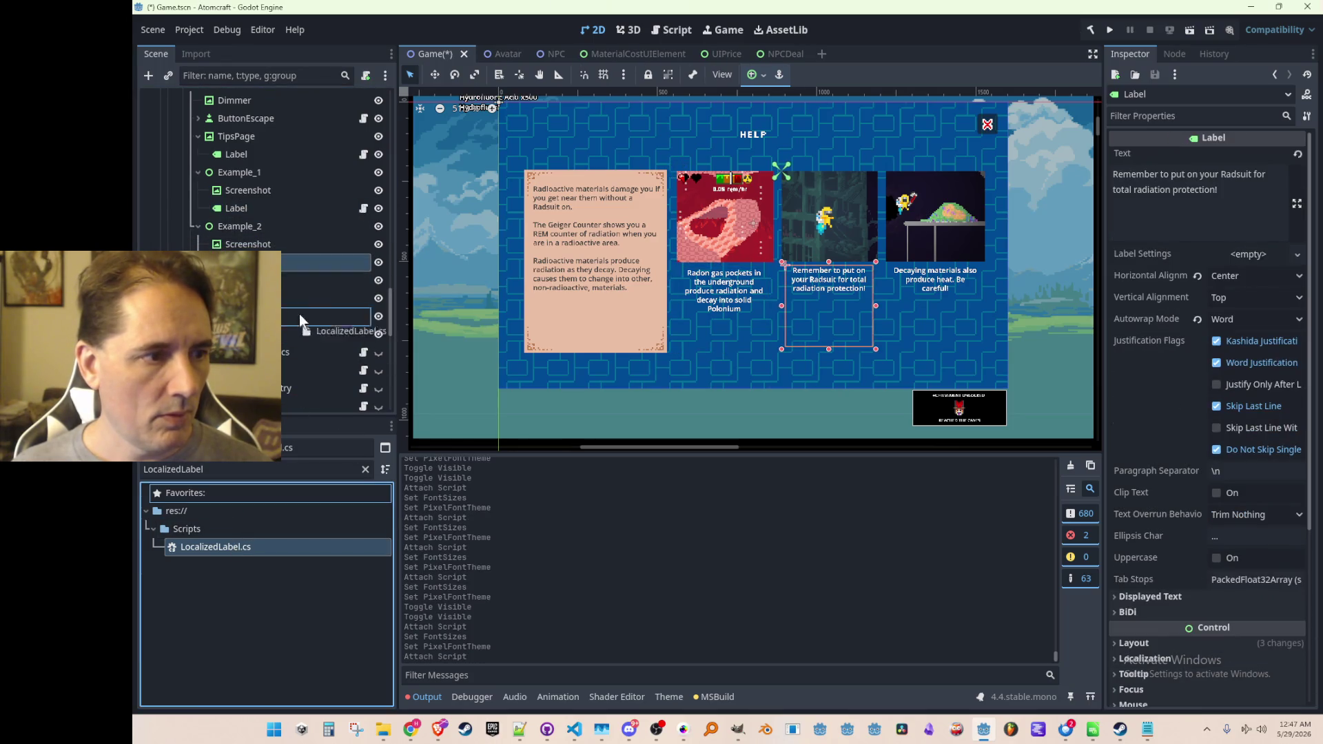
drag(299, 263, 299, 263)
click(296, 312)
mouse_move(242, 543)
mouse_down()
mouse_move(324, 329)
mouse_move(317, 309)
mouse_up()
Paste the copied Font Sizes onto all three example labels and give them DetailFont.tres.
click(307, 199)
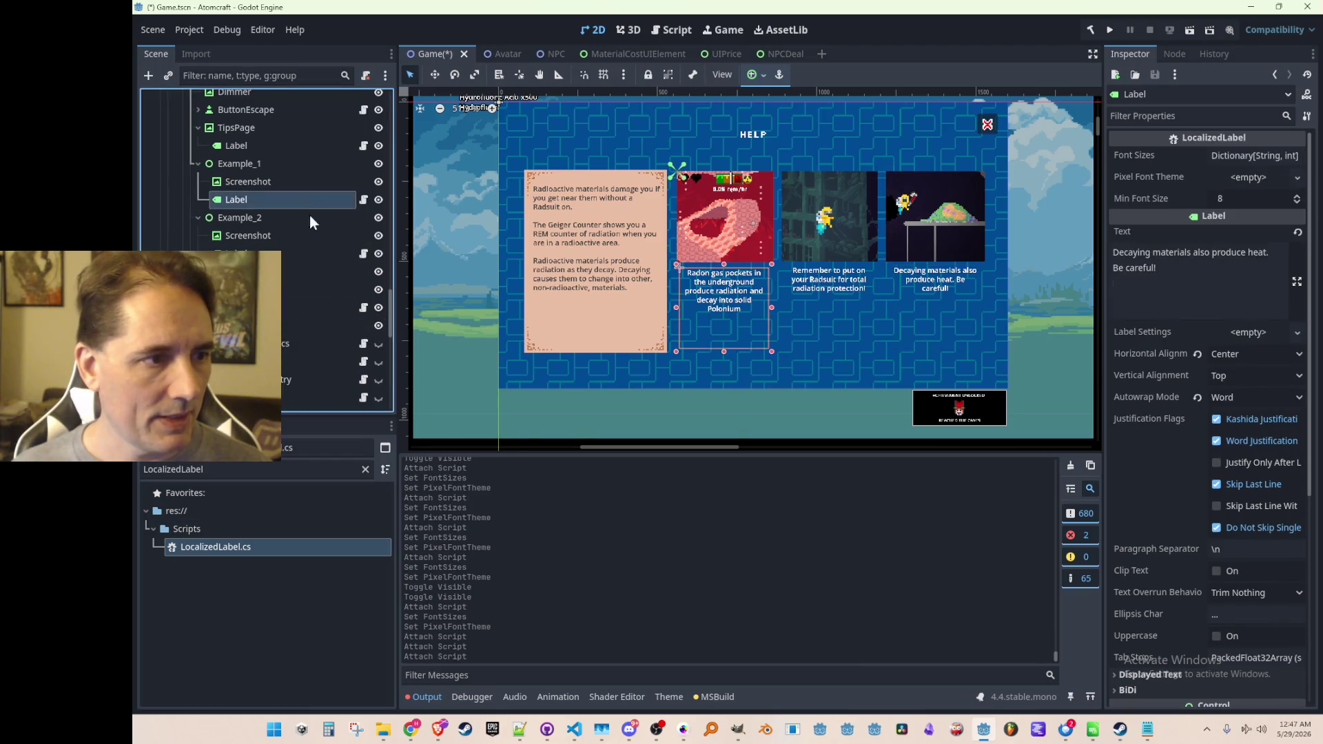
ctrl+click(313, 253)
ctrl+click(317, 307)
right_click(1187, 155)
click(1218, 180)
click(1297, 177)
click(1215, 221)
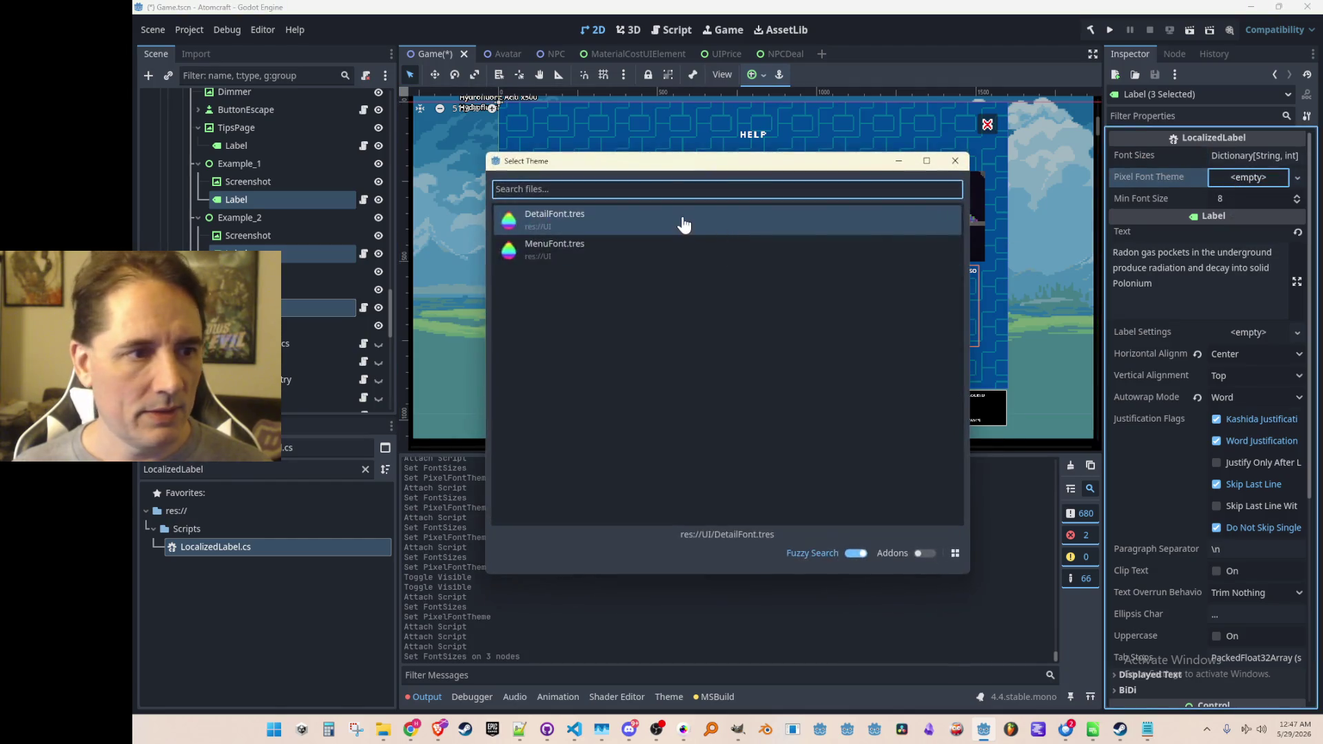
double_click(685, 221)
Check the example labels' settings and save the scene.
click(257, 235)
click(320, 196)
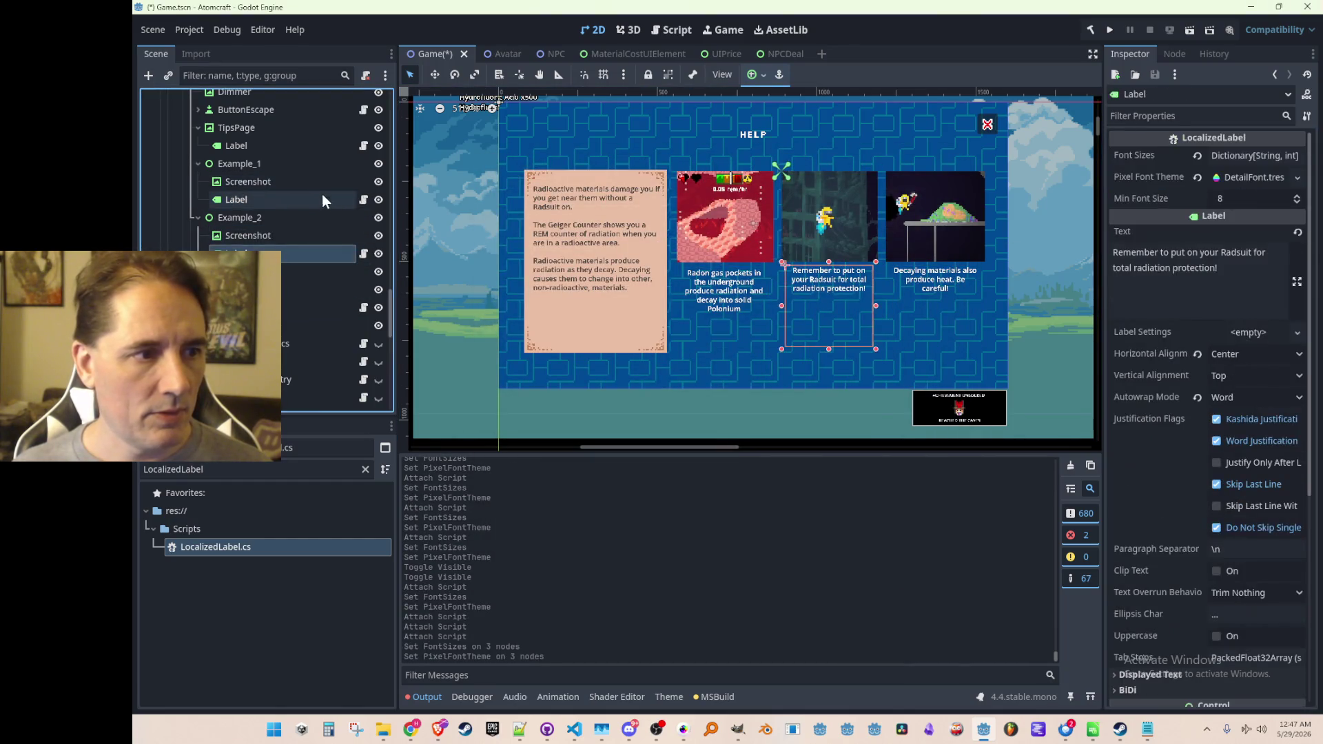
click(289, 306)
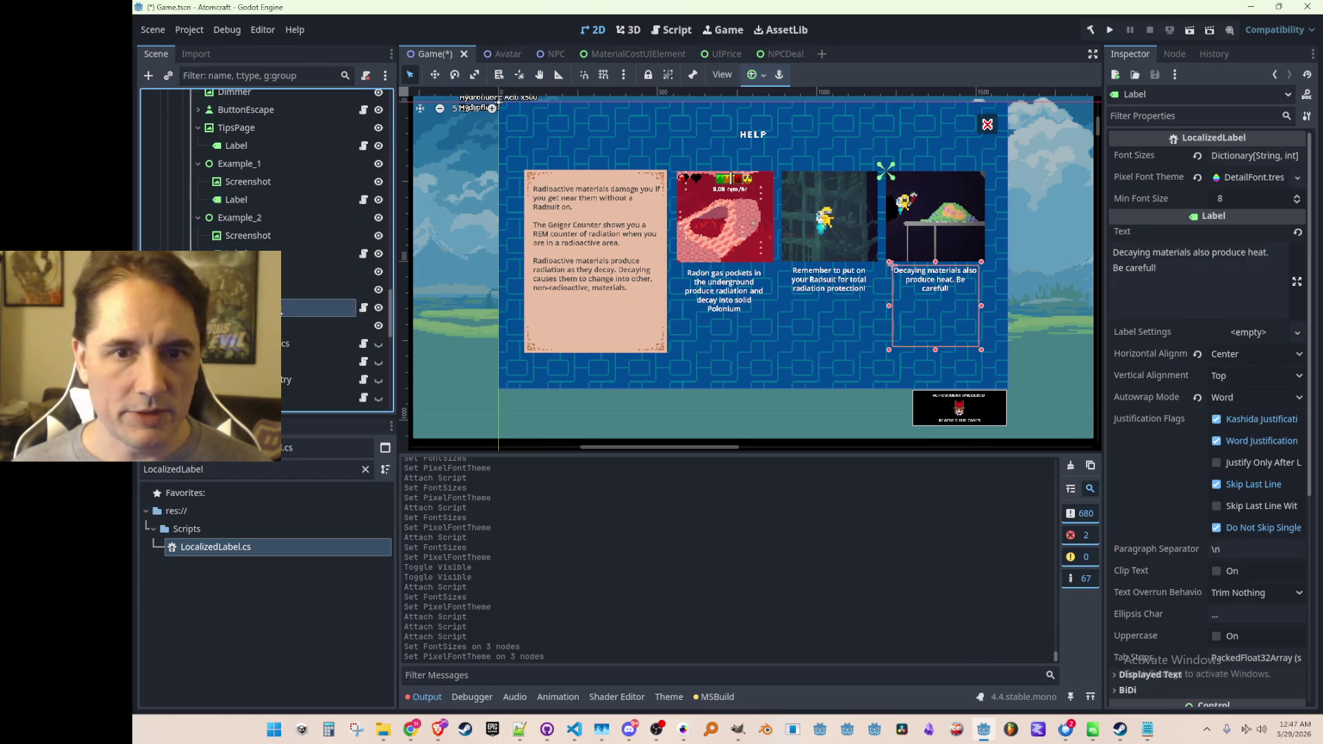
key(ctrl+s)
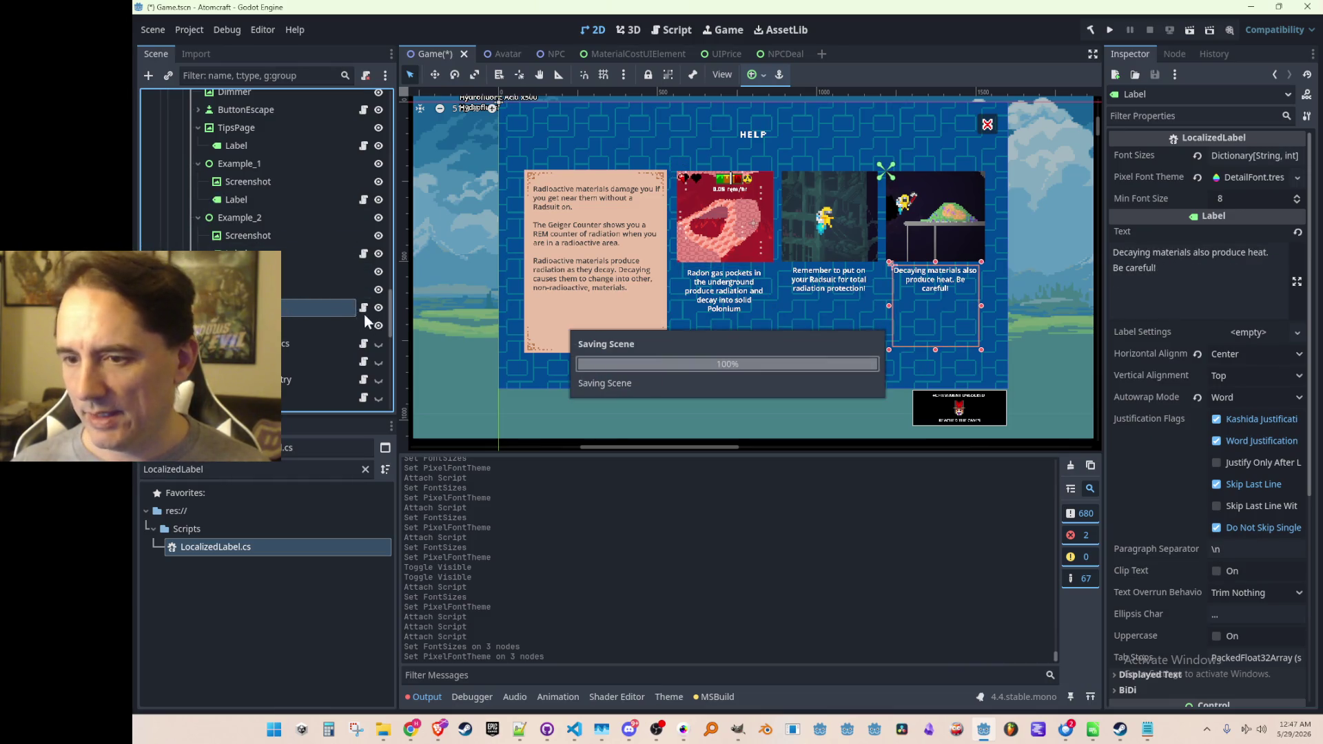
Collapse and hide HelpNuclear, then make HelpCake visible.
scroll(287, 298, up, 5)
click(186, 234)
click(378, 233)
click(378, 216)
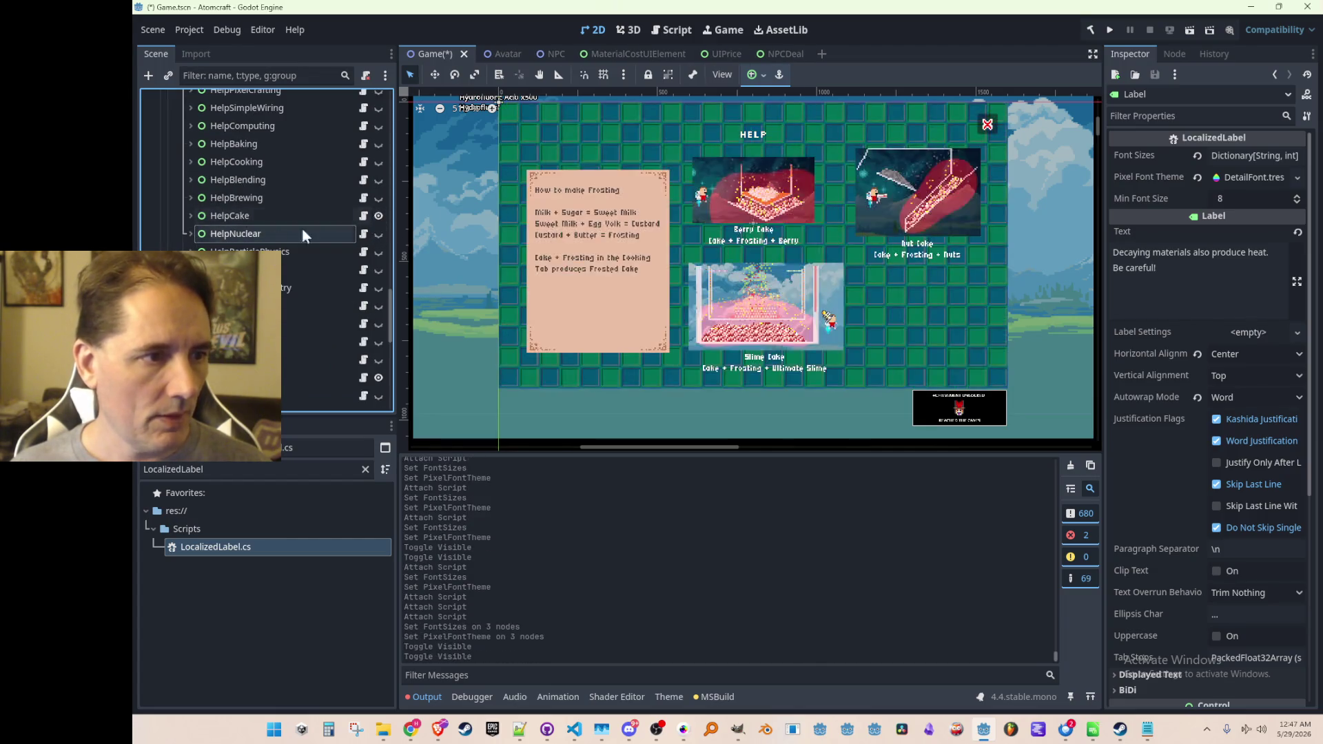
Expand HelpCake and attach LocalizedLabel.cs to its frosting, TipsPage and Example_1 labels.
click(191, 215)
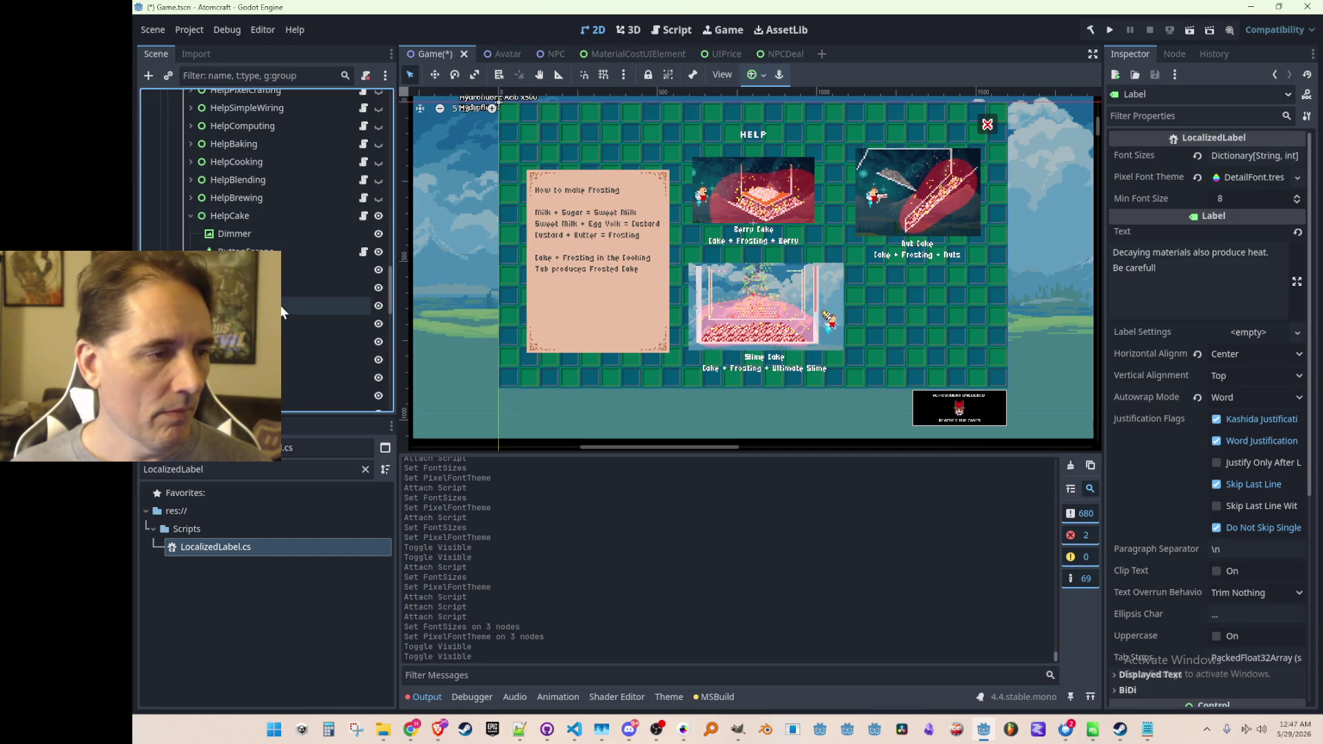
scroll(281, 310, down, 2)
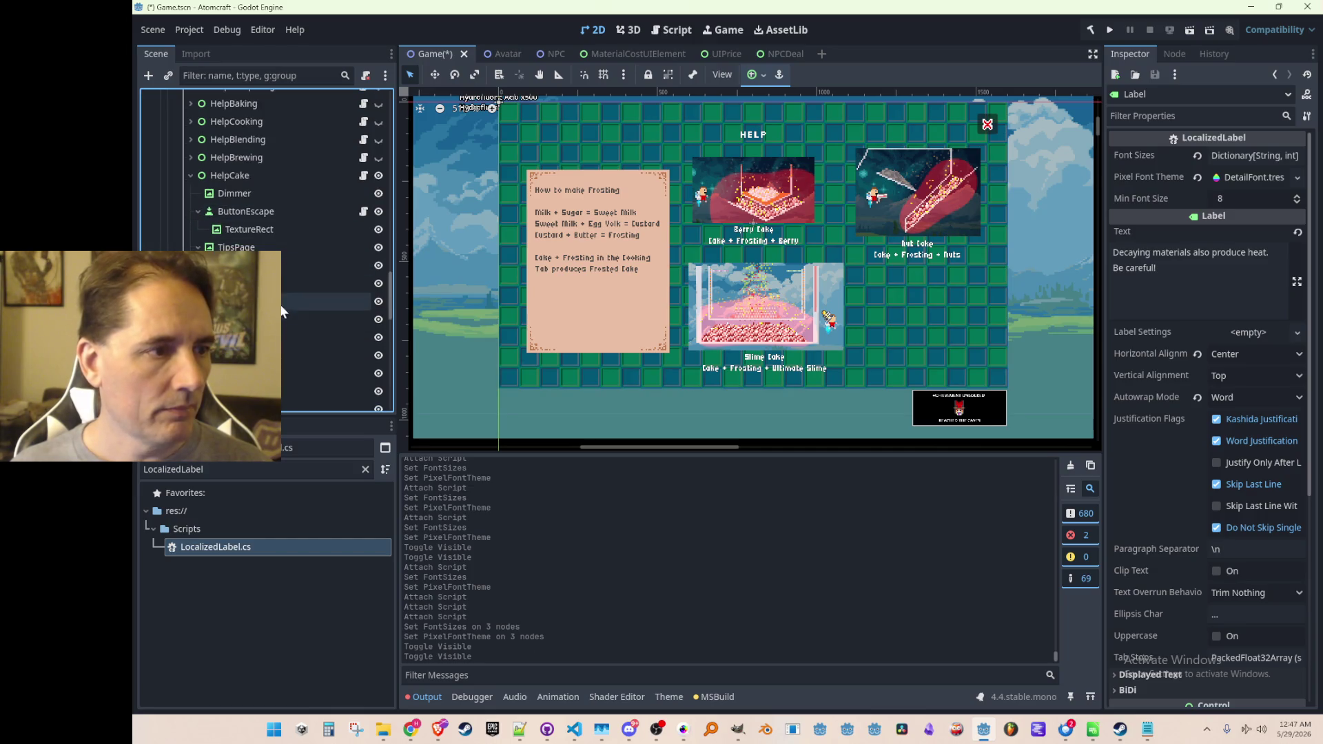
click(280, 266)
scroll(283, 272, down, 2)
scroll(295, 283, down, 2)
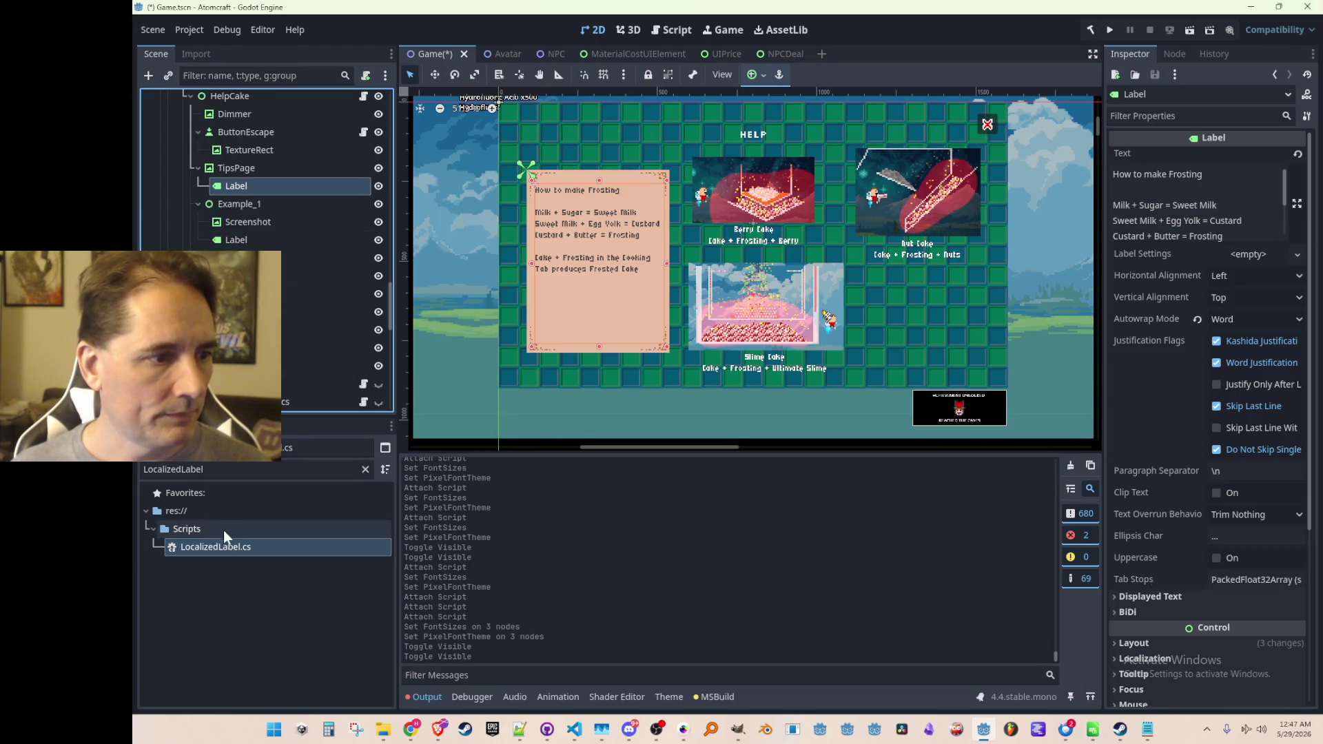
mouse_move(212, 548)
mouse_down()
mouse_move(292, 159)
mouse_move(289, 182)
mouse_up()
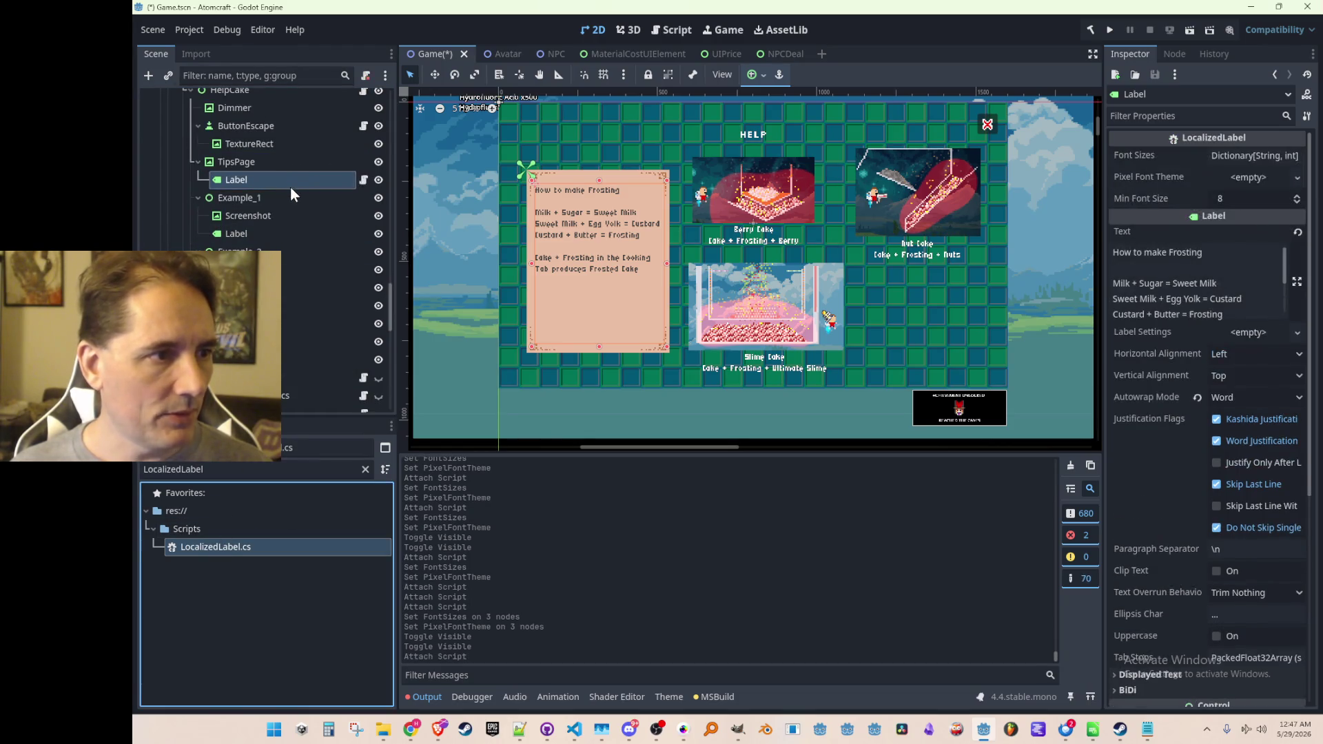
drag(240, 543, 288, 218)
mouse_move(270, 547)
mouse_down()
mouse_move(302, 262)
mouse_move(288, 391)
mouse_move(303, 305)
mouse_up()
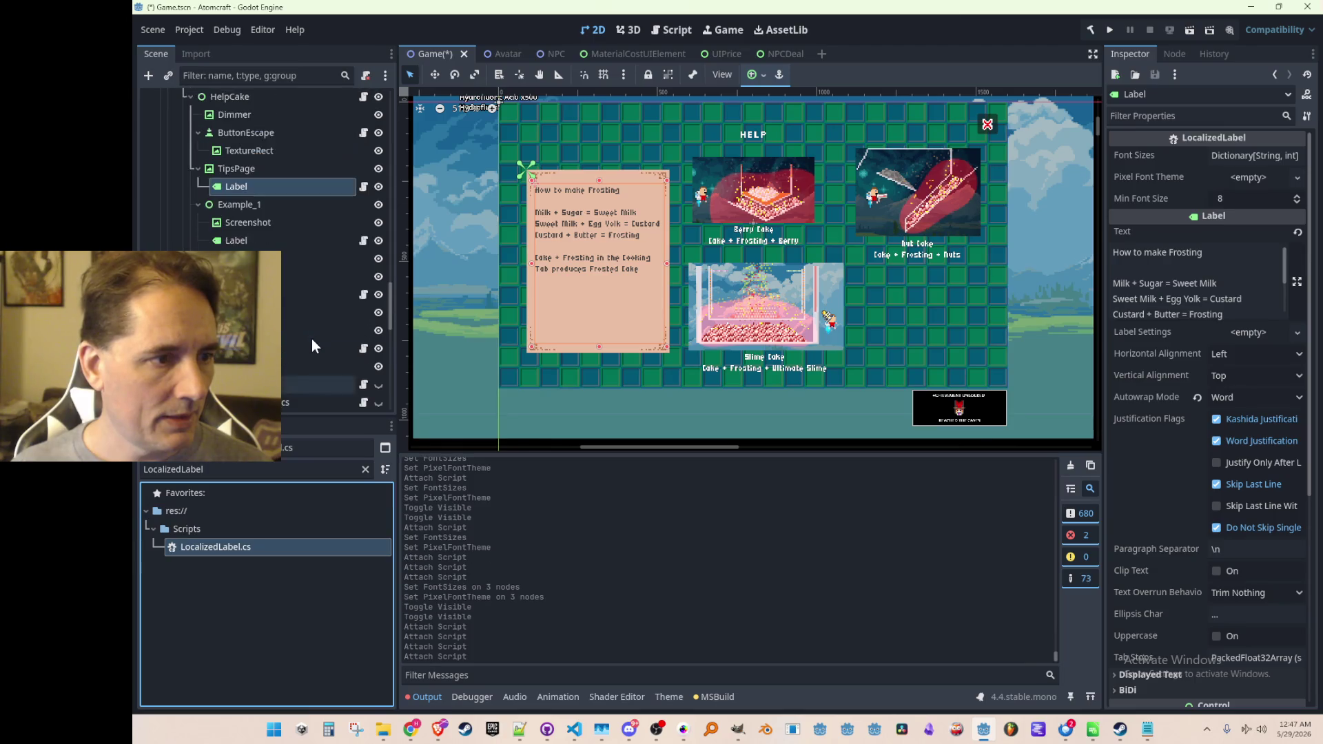
Paste the copied Font Sizes onto all four cake labels and set DetailFont.tres as their theme.
scroll(293, 358, up, 1)
click(293, 348)
ctrl+click(308, 294)
ctrl+click(320, 241)
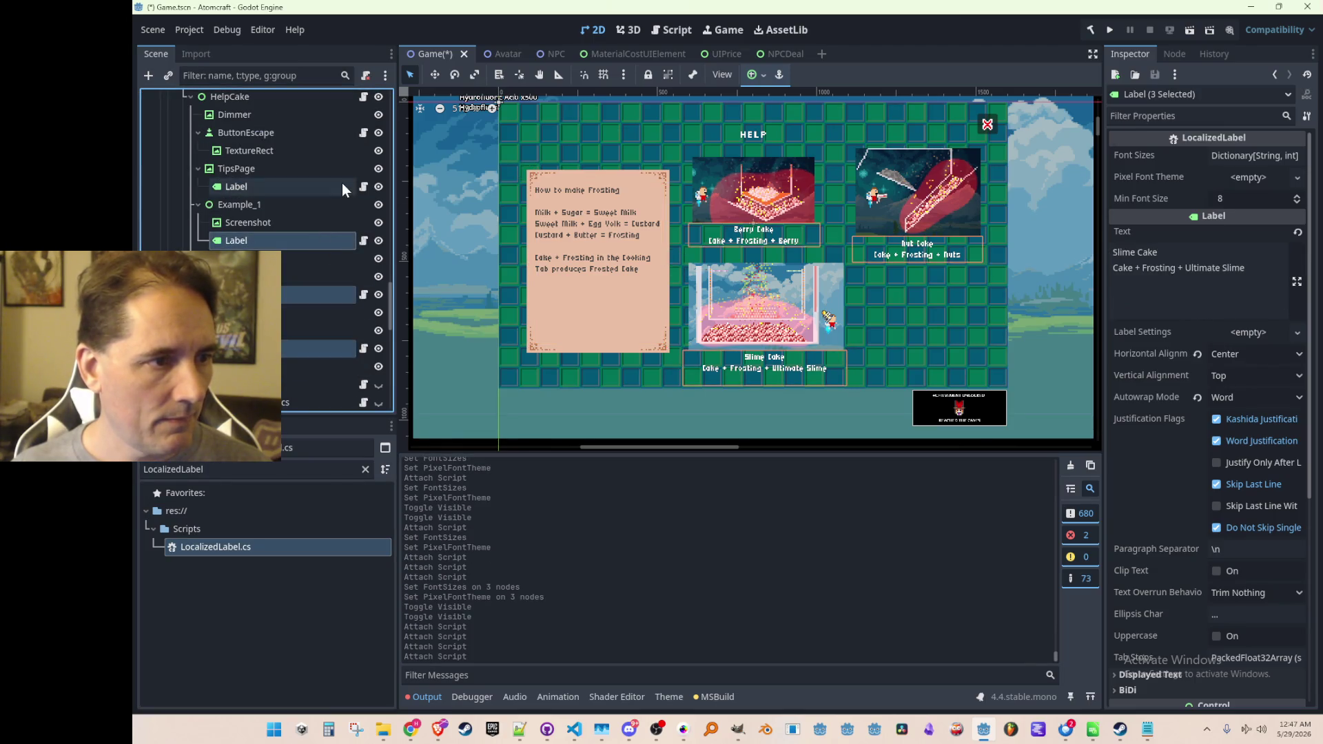
ctrl+click(342, 185)
right_click(1171, 152)
click(1202, 181)
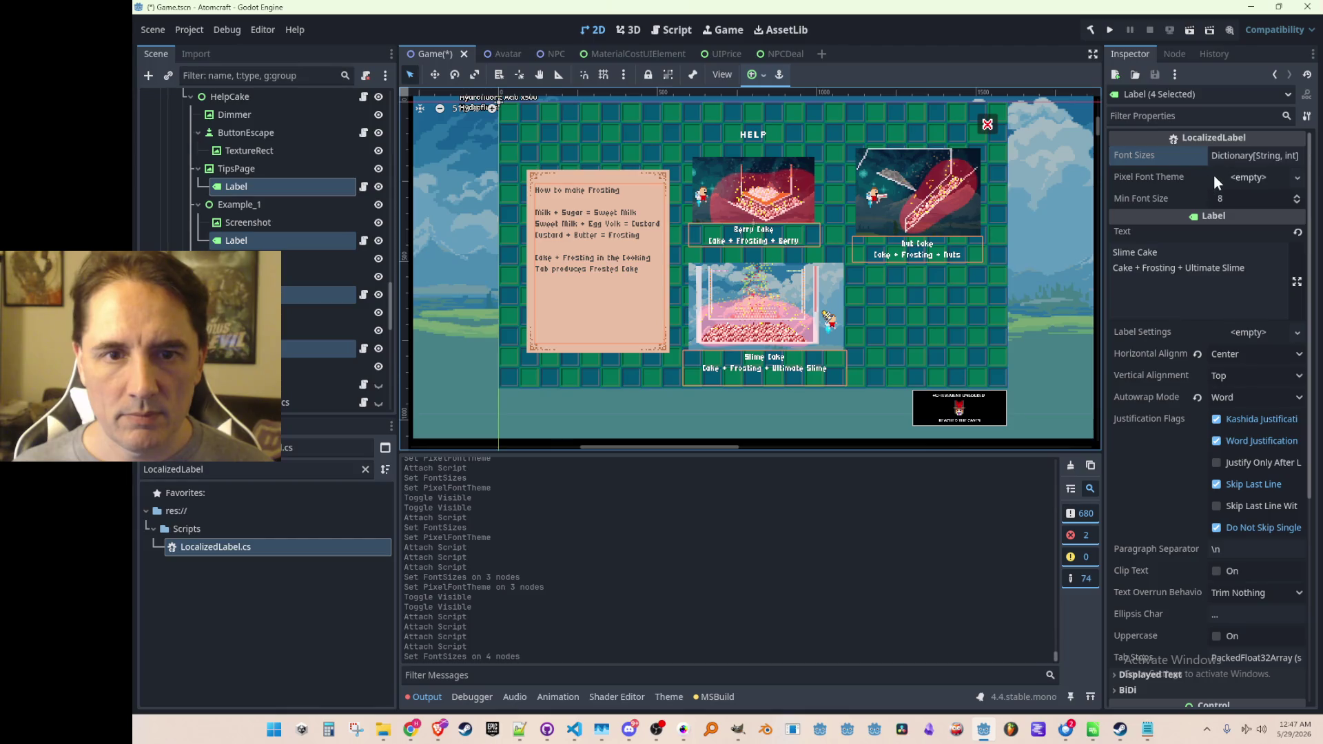
click(1216, 177)
click(1239, 217)
double_click(688, 242)
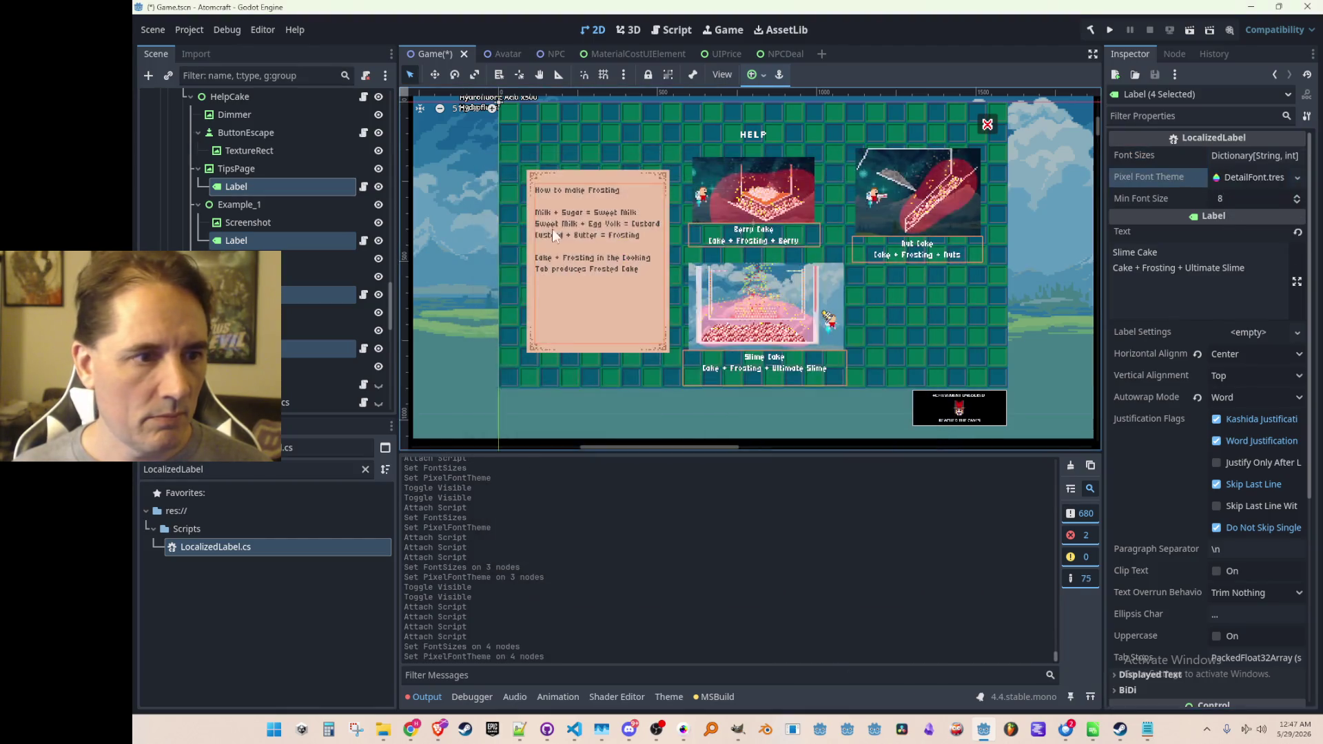
Collapse HelpCake, save the scene, and hide the cake help screen.
click(234, 108)
click(193, 138)
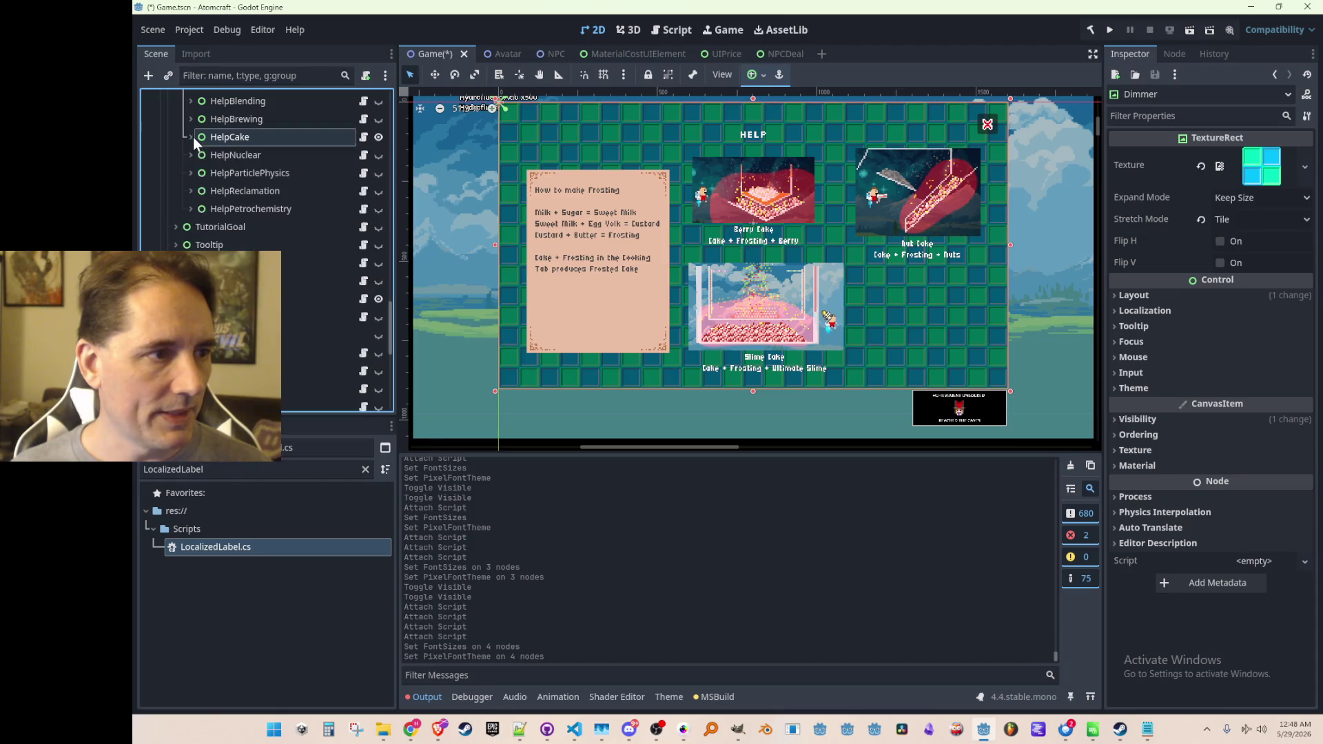
key(ctrl+s)
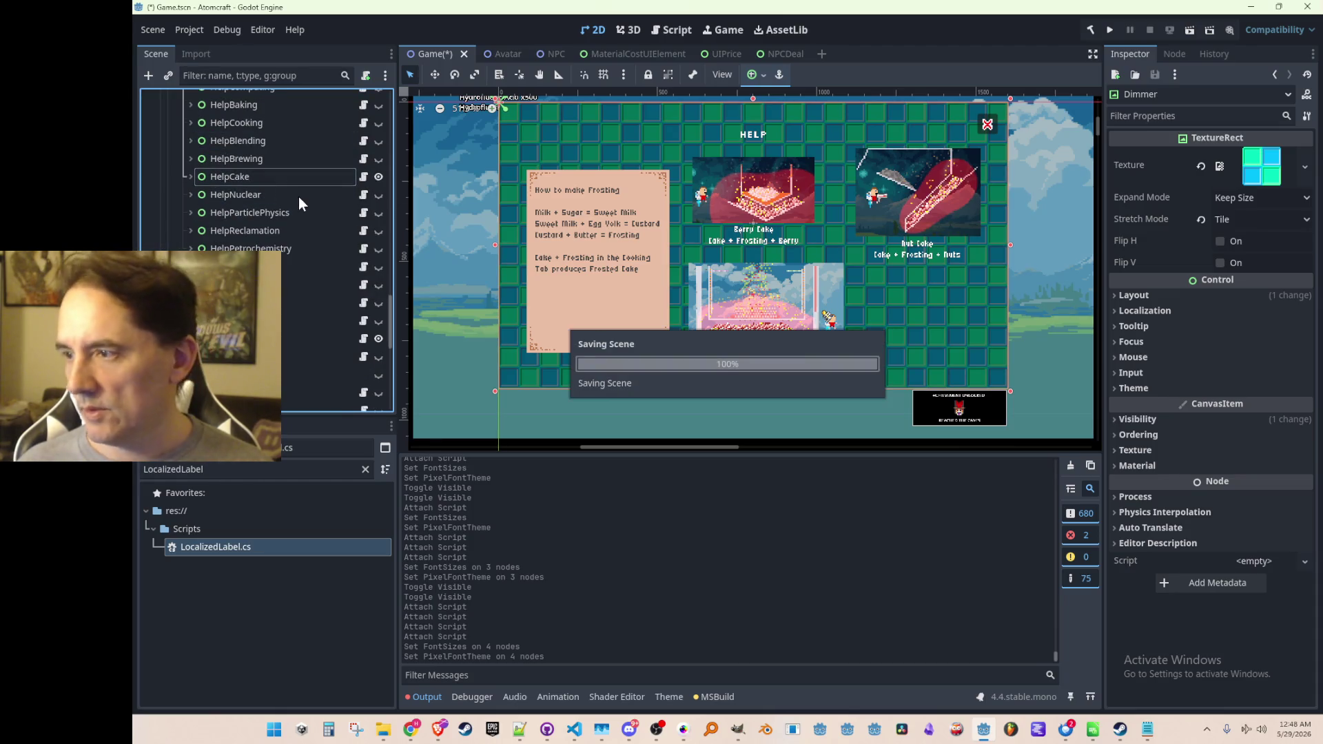
scroll(357, 268, up, 2)
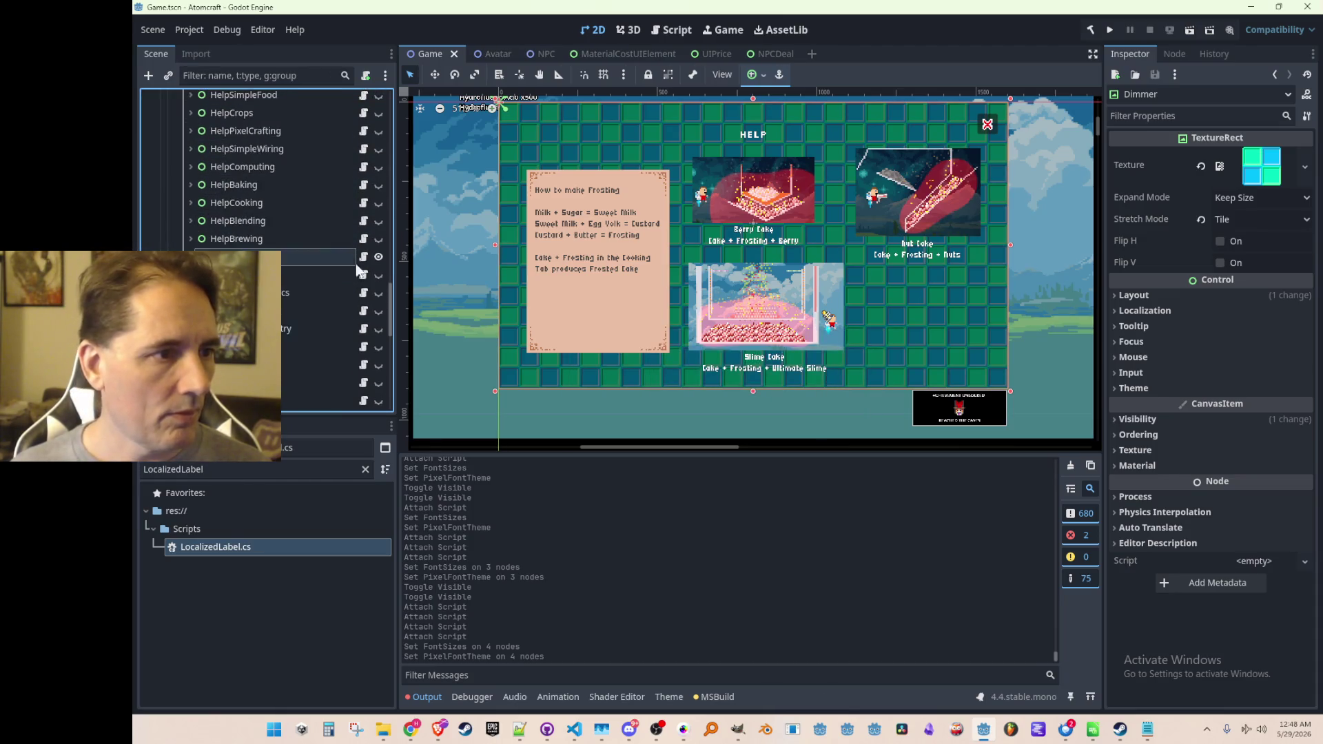
click(376, 256)
Show the brewing help screen and expand HelpBrewing to reach its labels.
click(377, 239)
click(190, 239)
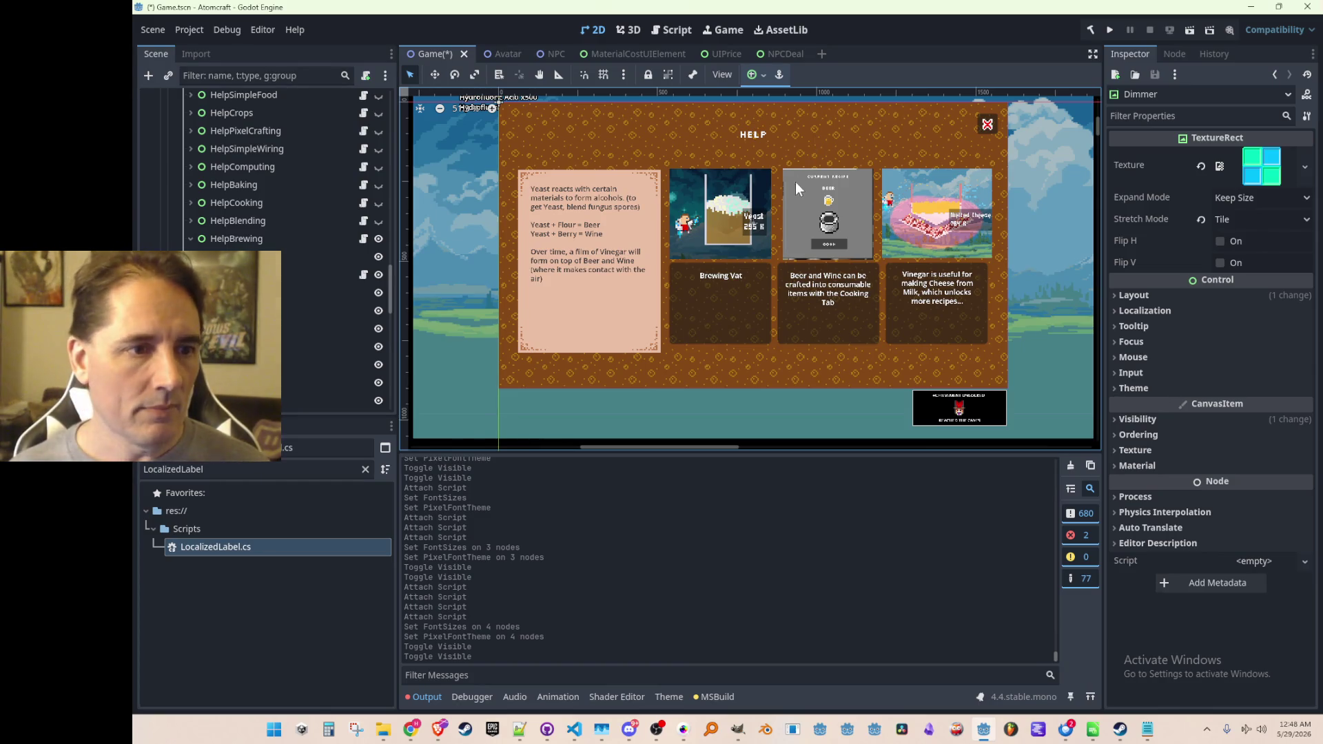
drag(773, 193, 762, 201)
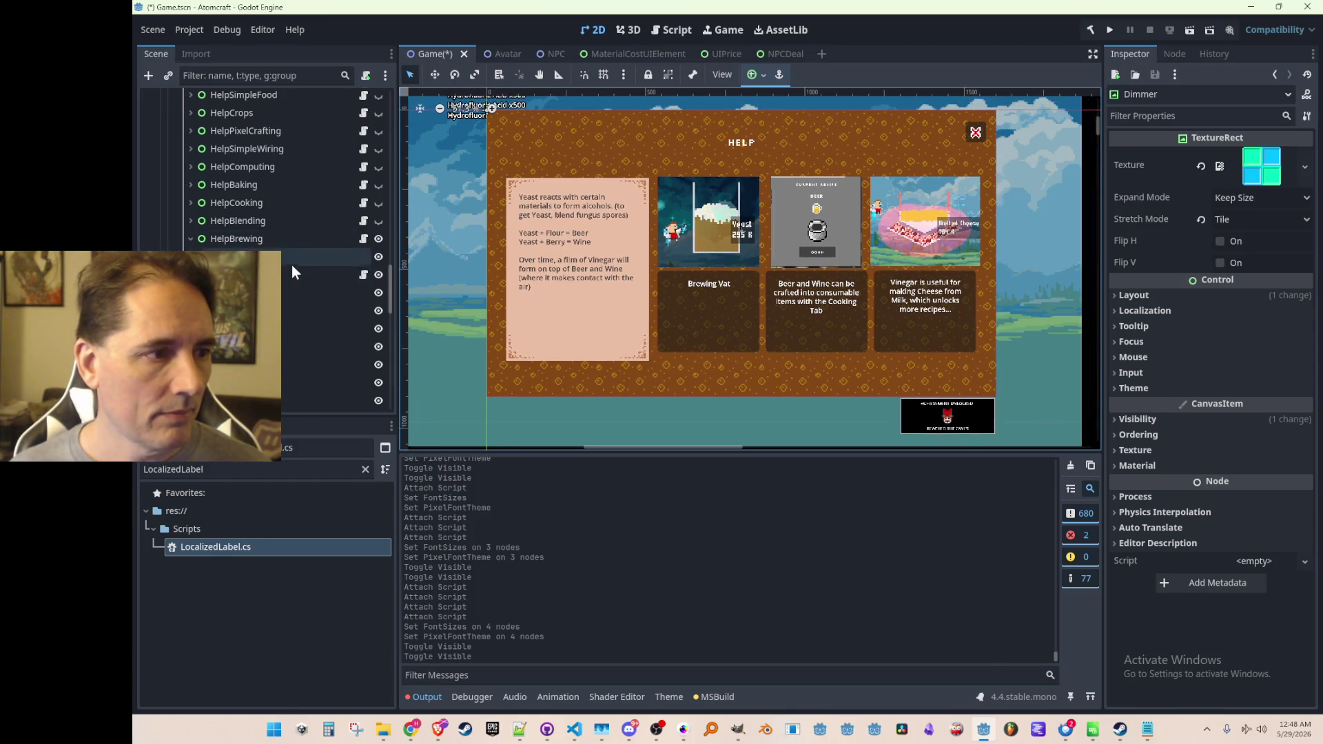
scroll(292, 266, down, 3)
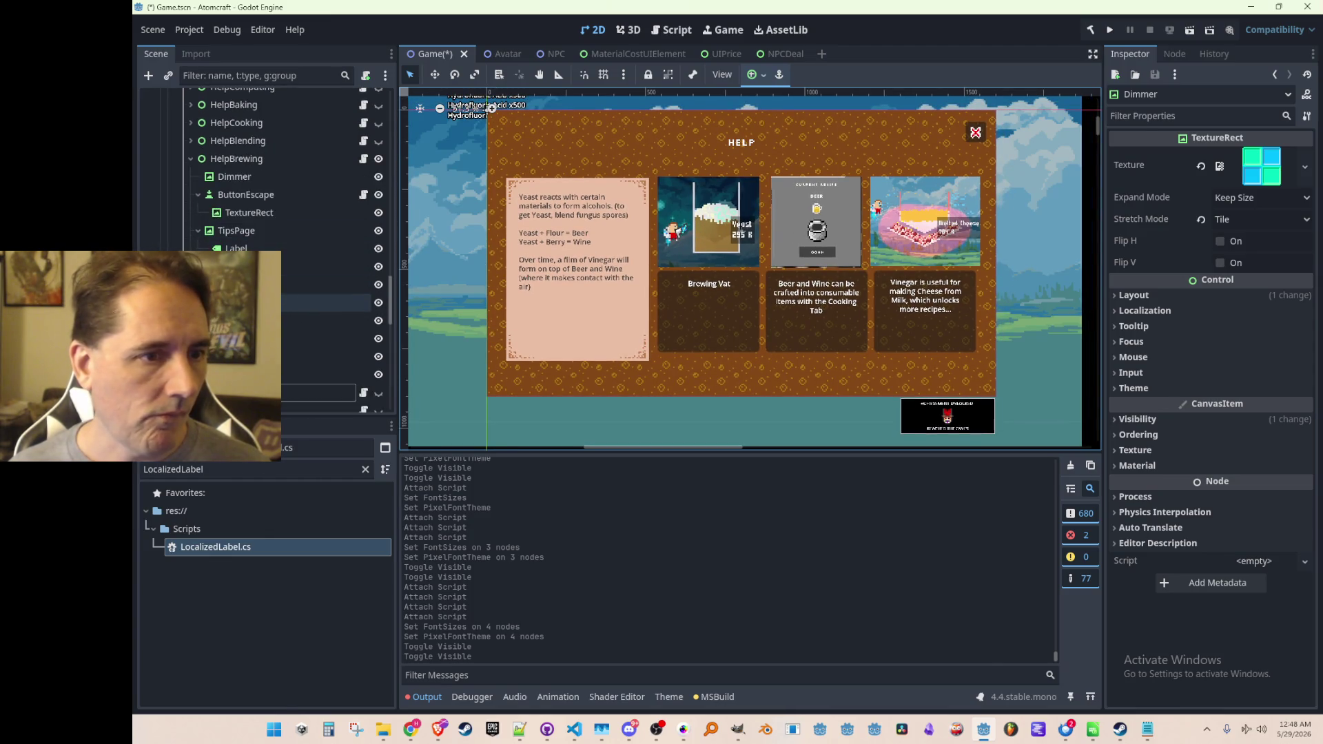
click(275, 339)
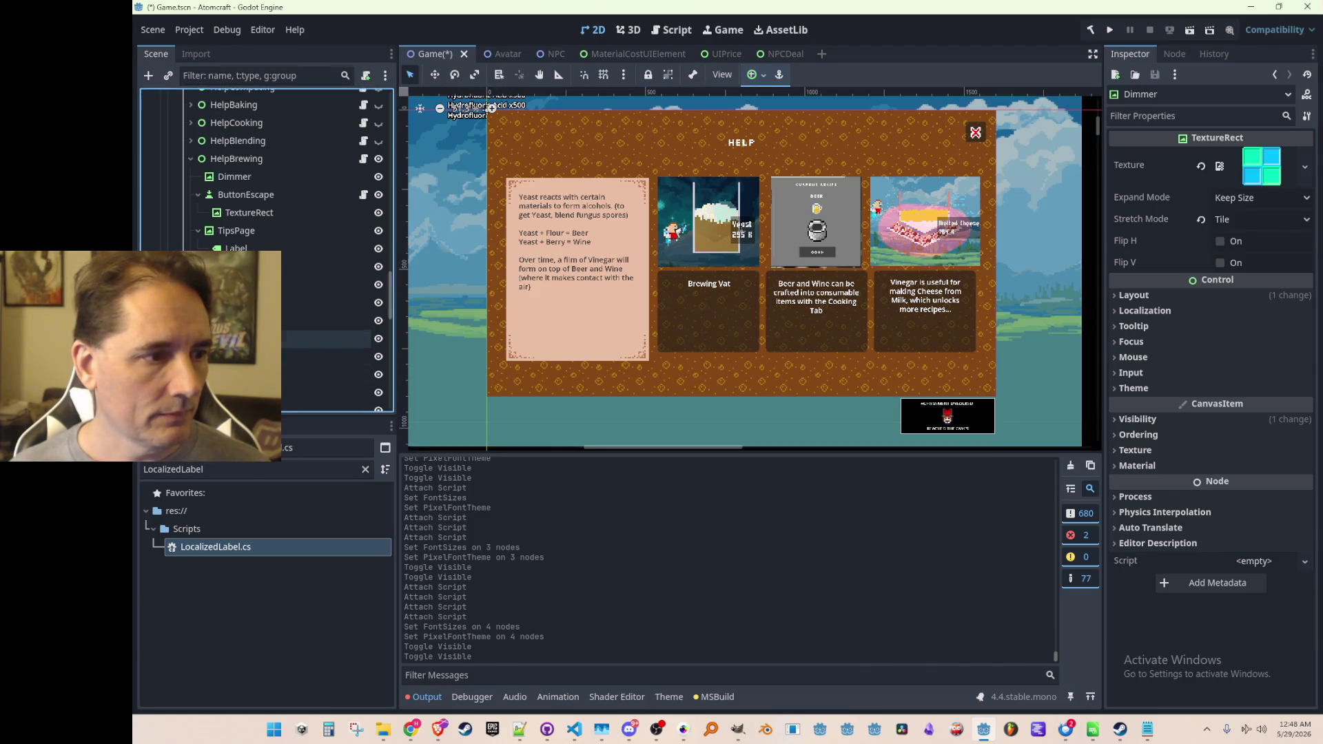
scroll(335, 267, down, 4)
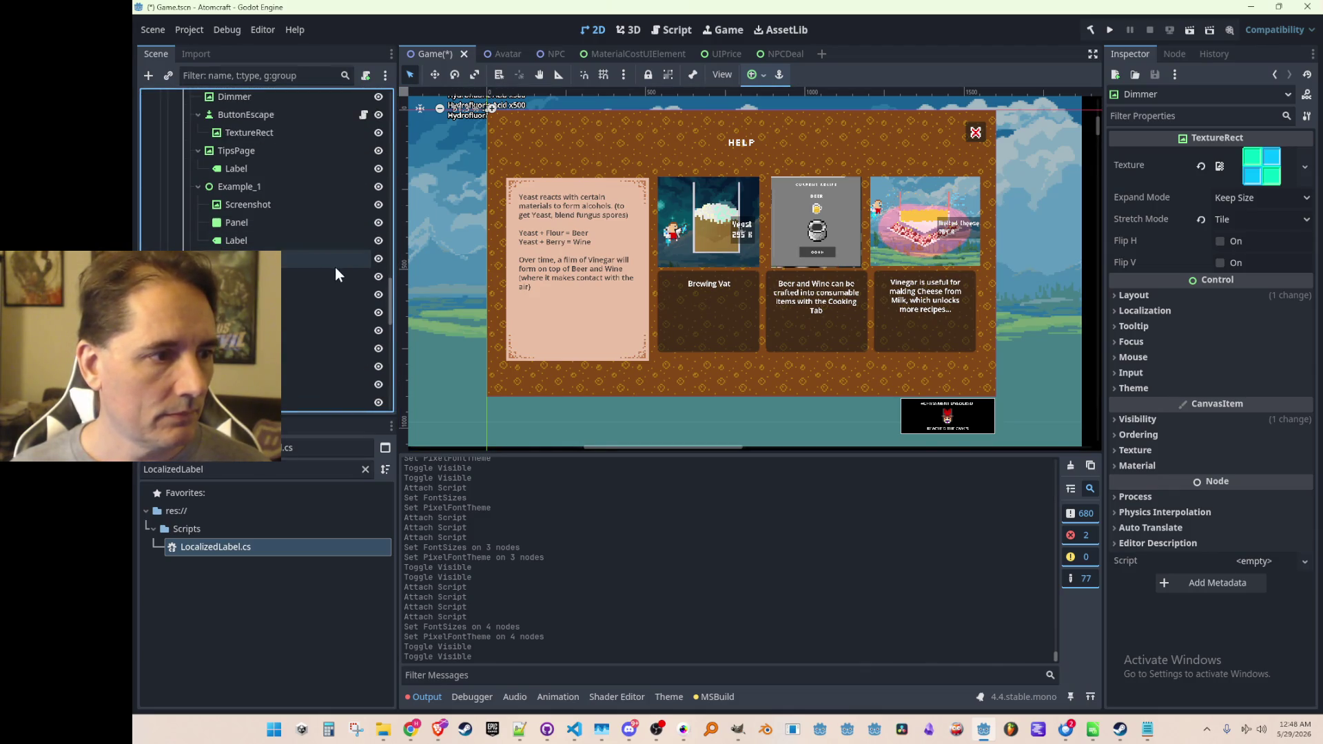
click(331, 345)
scroll(331, 345, up, 2)
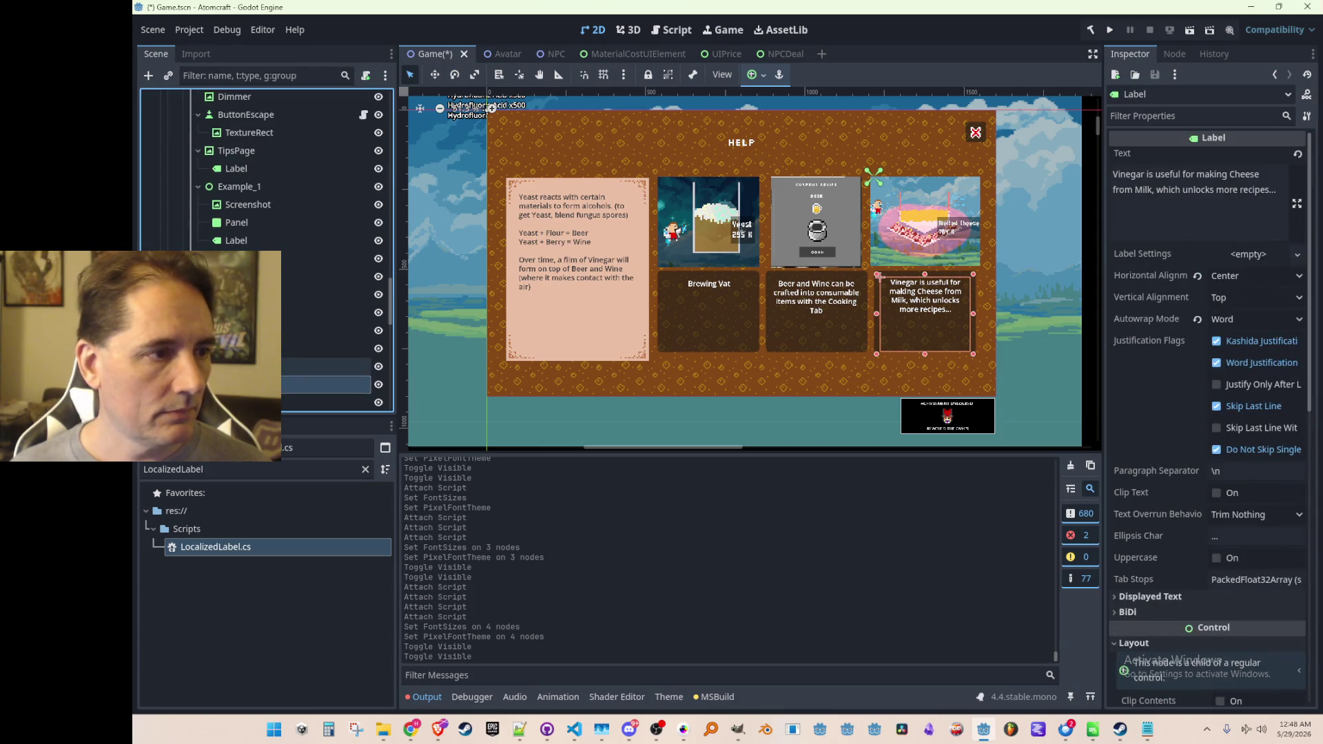
click(270, 168)
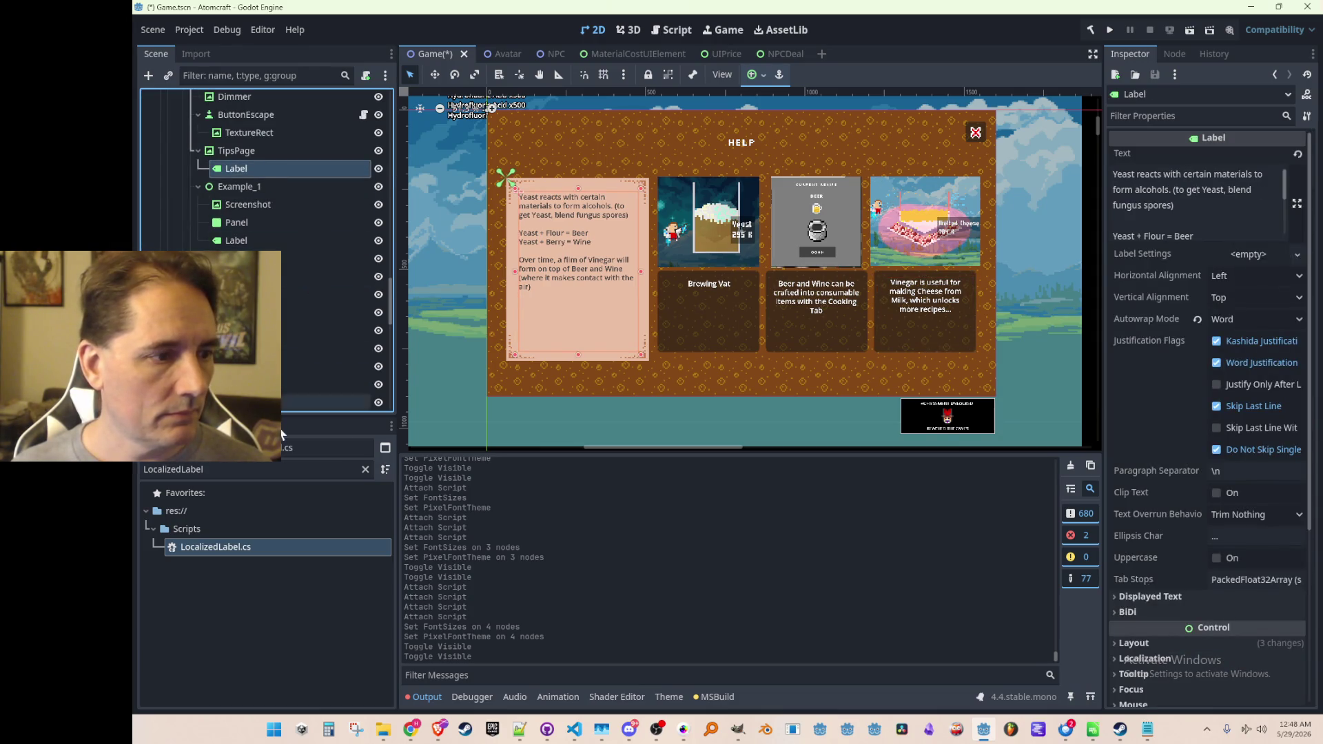
Attach LocalizedLabel.cs to the TipsPage, Brewing Vat, Beer and Wine, and Vinegar labels.
drag(237, 544, 283, 223)
drag(286, 158, 286, 159)
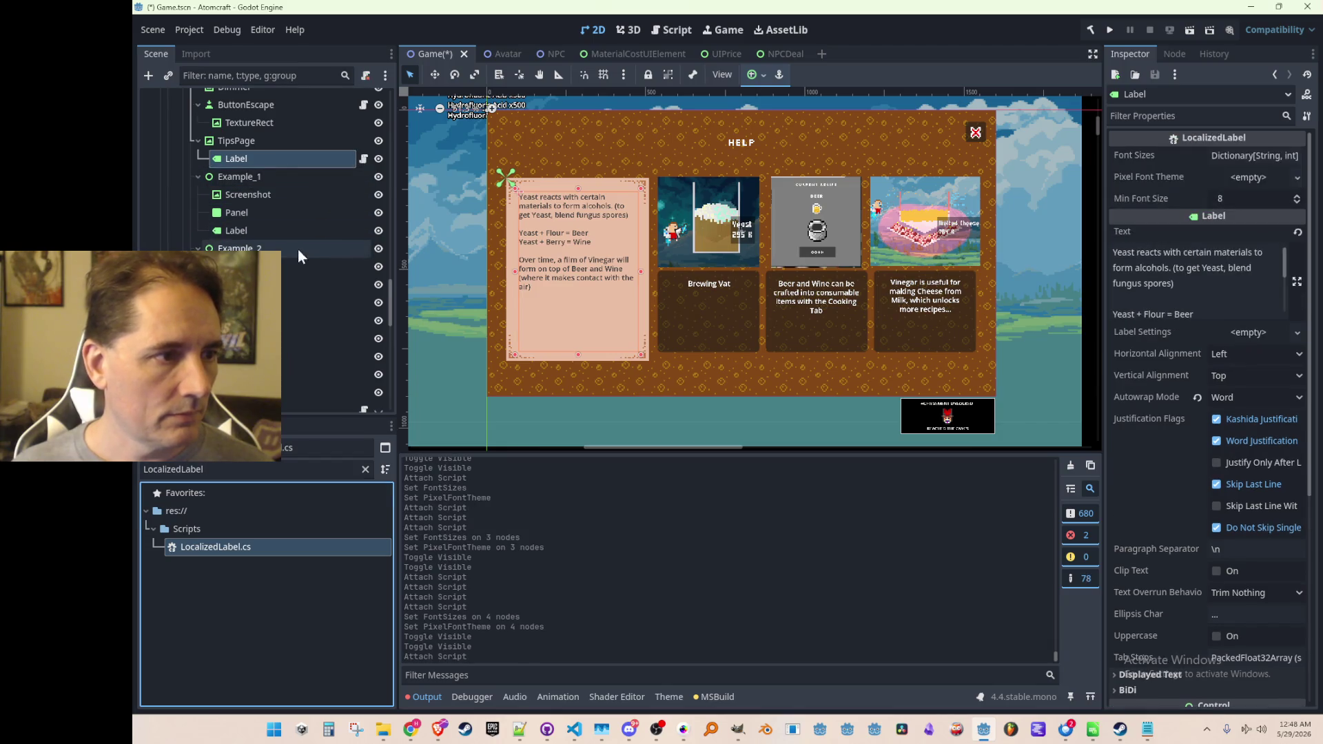
click(295, 231)
mouse_move(238, 546)
mouse_down()
mouse_move(281, 404)
mouse_move(289, 220)
mouse_up()
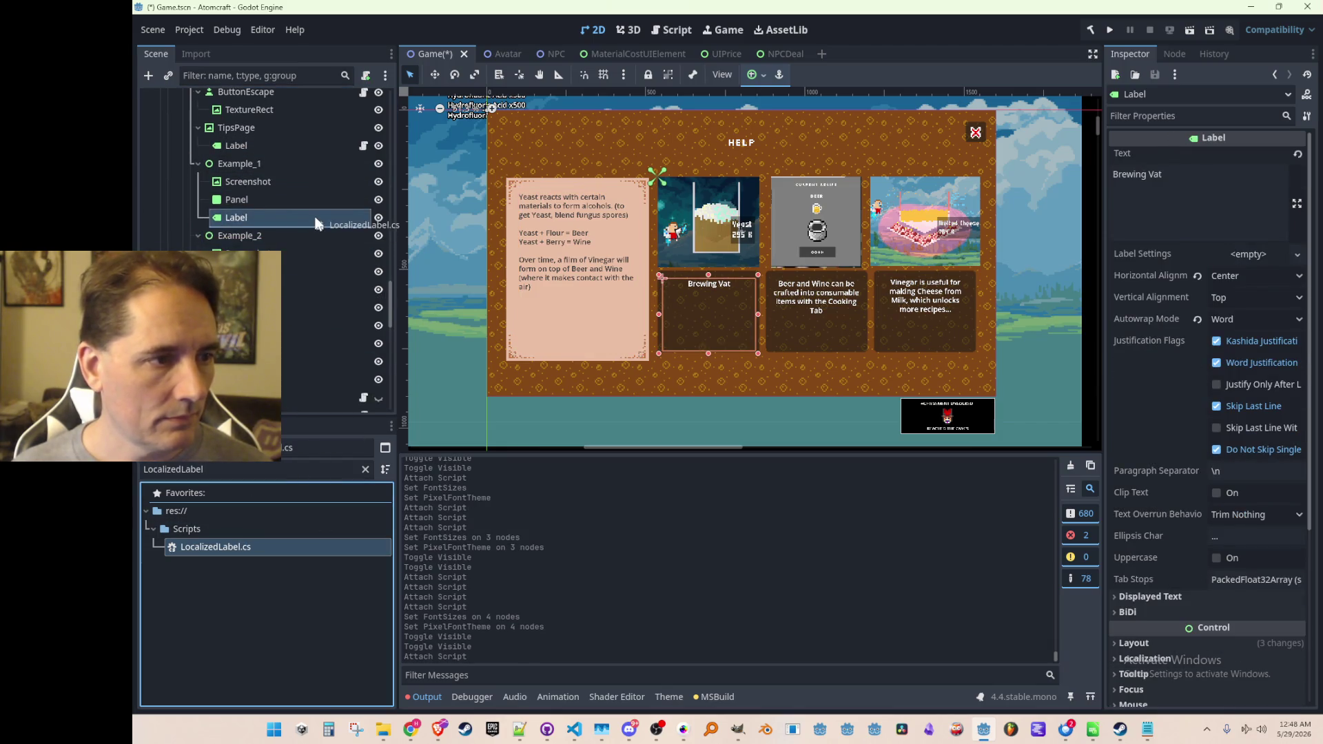
click(291, 288)
mouse_move(234, 543)
mouse_down()
mouse_move(308, 287)
mouse_move(312, 300)
mouse_up()
click(281, 359)
mouse_move(215, 546)
mouse_down()
mouse_move(231, 543)
mouse_move(317, 345)
mouse_up()
Paste Font Sizes onto the four brewing labels, set DetailFont.tres, save, and collapse HelpBrewing.
scroll(317, 346, up, 2)
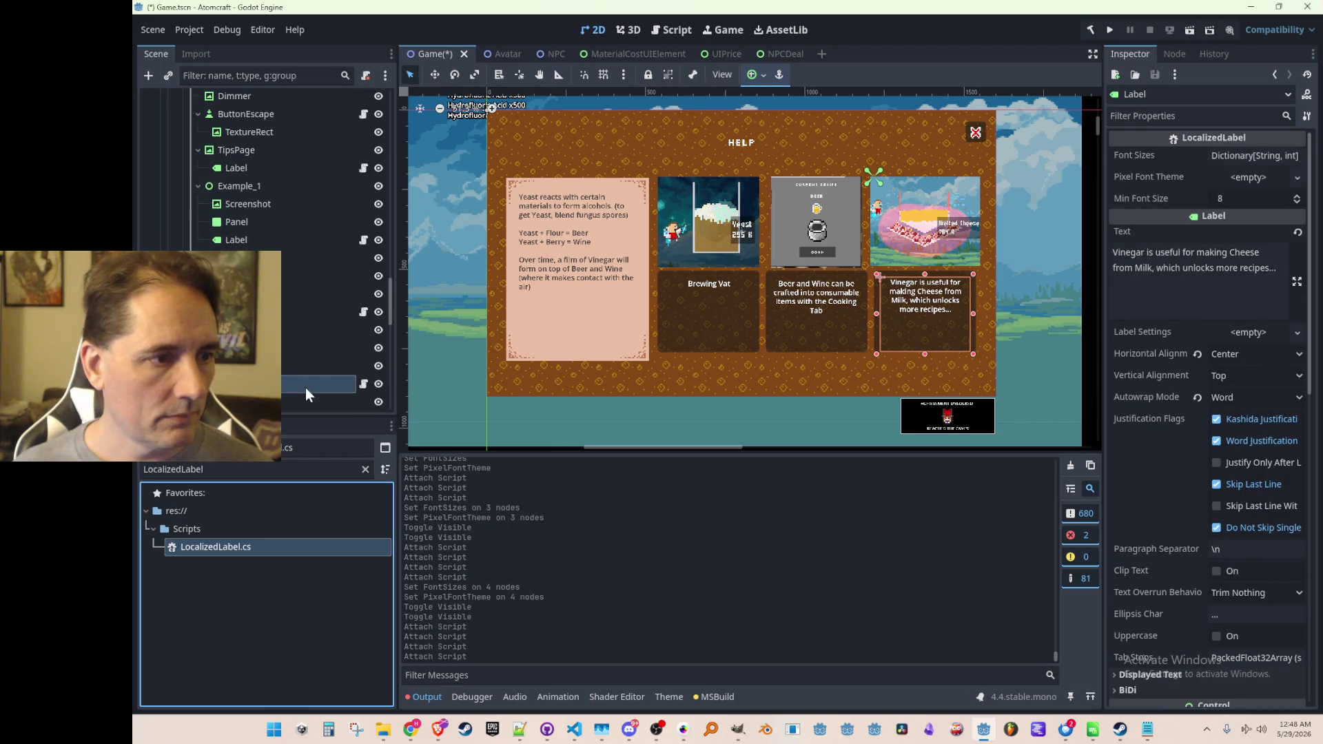
ctrl+click(291, 312)
ctrl+click(314, 238)
ctrl+click(341, 168)
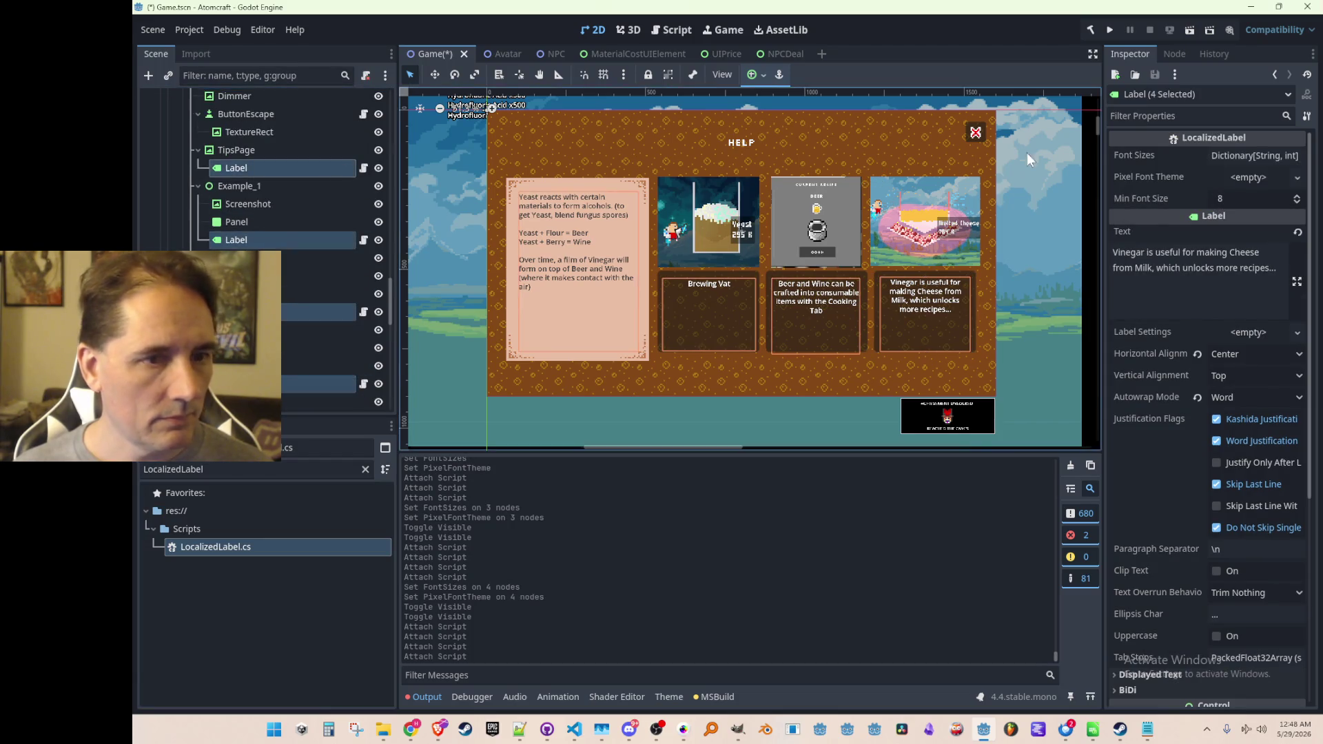
right_click(1168, 156)
click(1200, 188)
click(1241, 180)
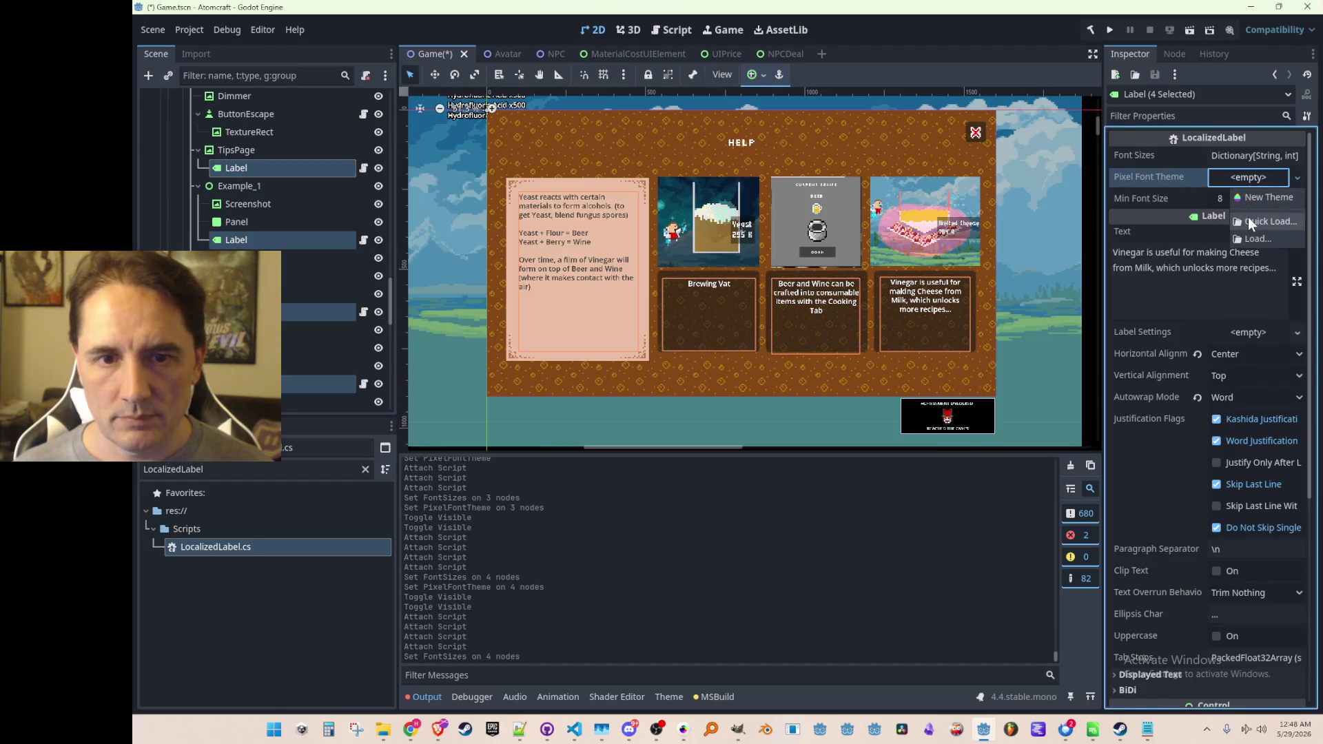
click(1247, 217)
double_click(631, 220)
key(ctrl+s)
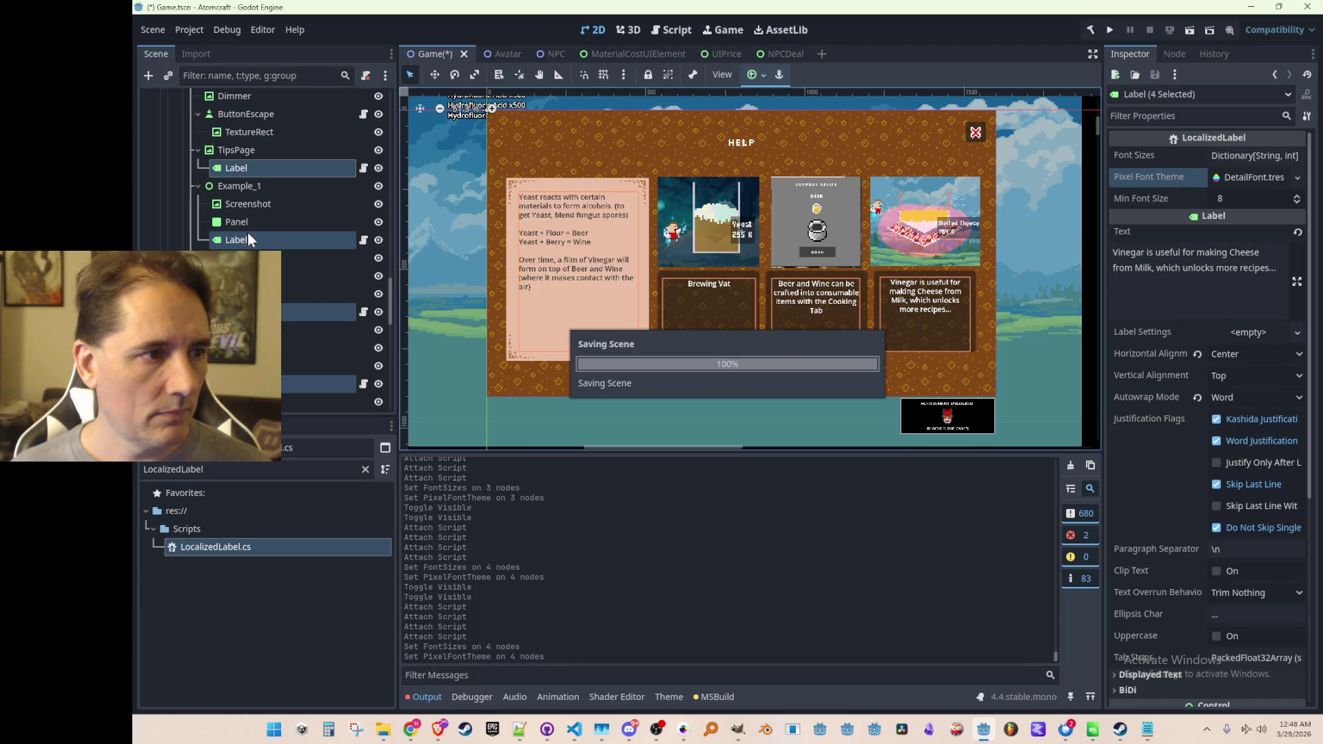
scroll(242, 223, up, 5)
click(188, 200)
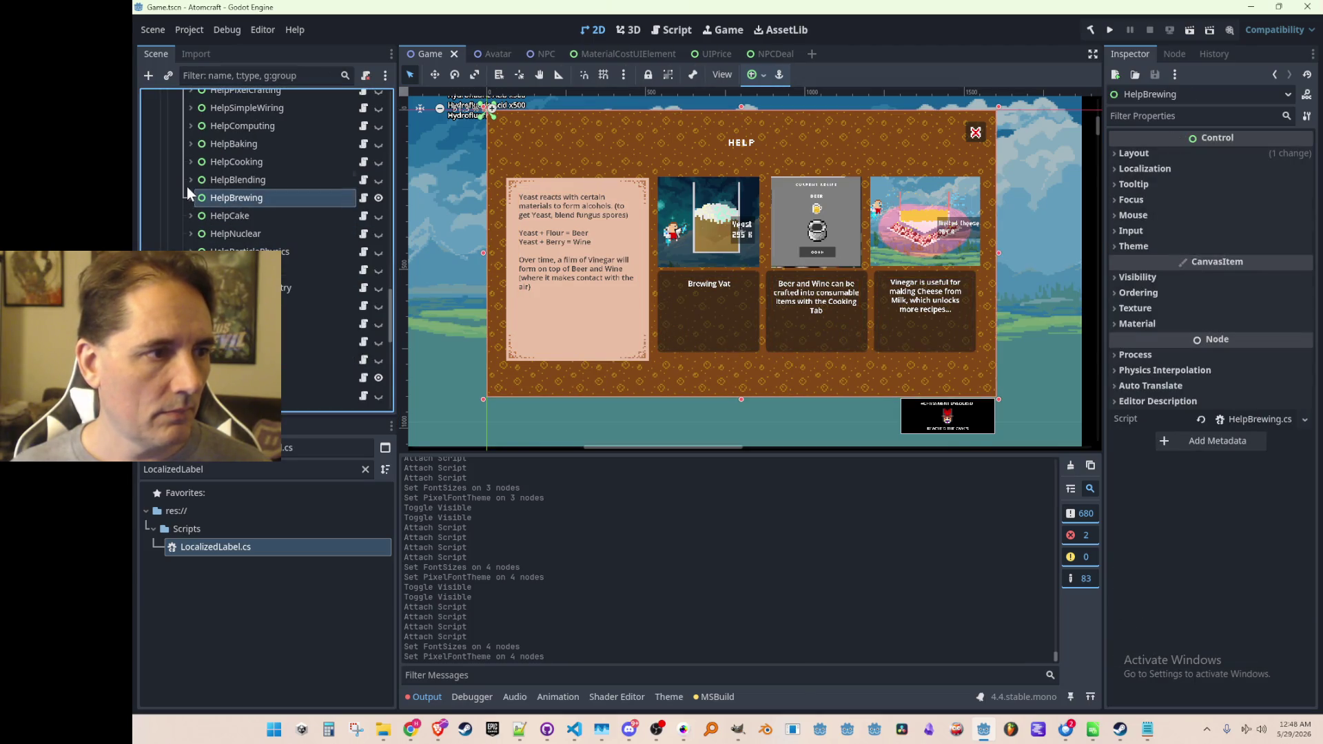
Hide HelpBrewing, show HelpBlending, and expand its TipsPage, Example_1 and Example_2 nodes.
click(378, 199)
click(379, 180)
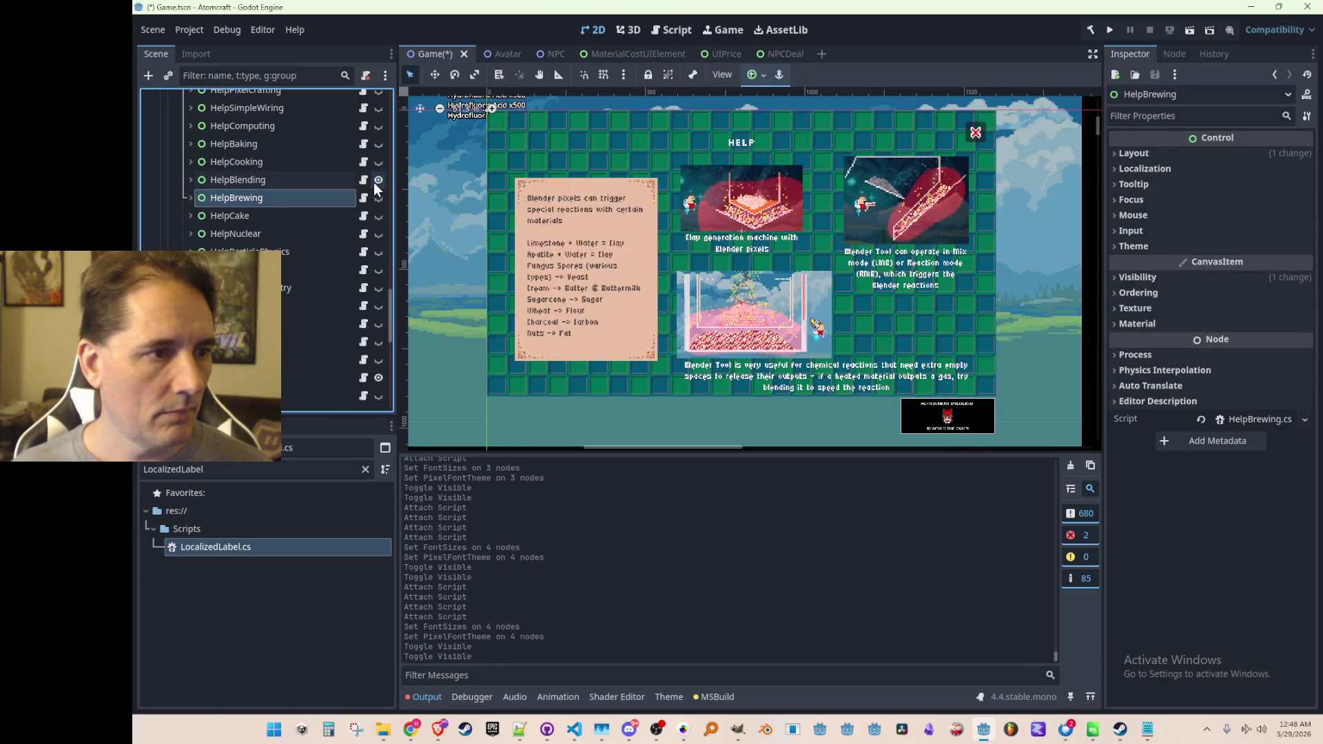
click(191, 180)
scroll(227, 224, down, 2)
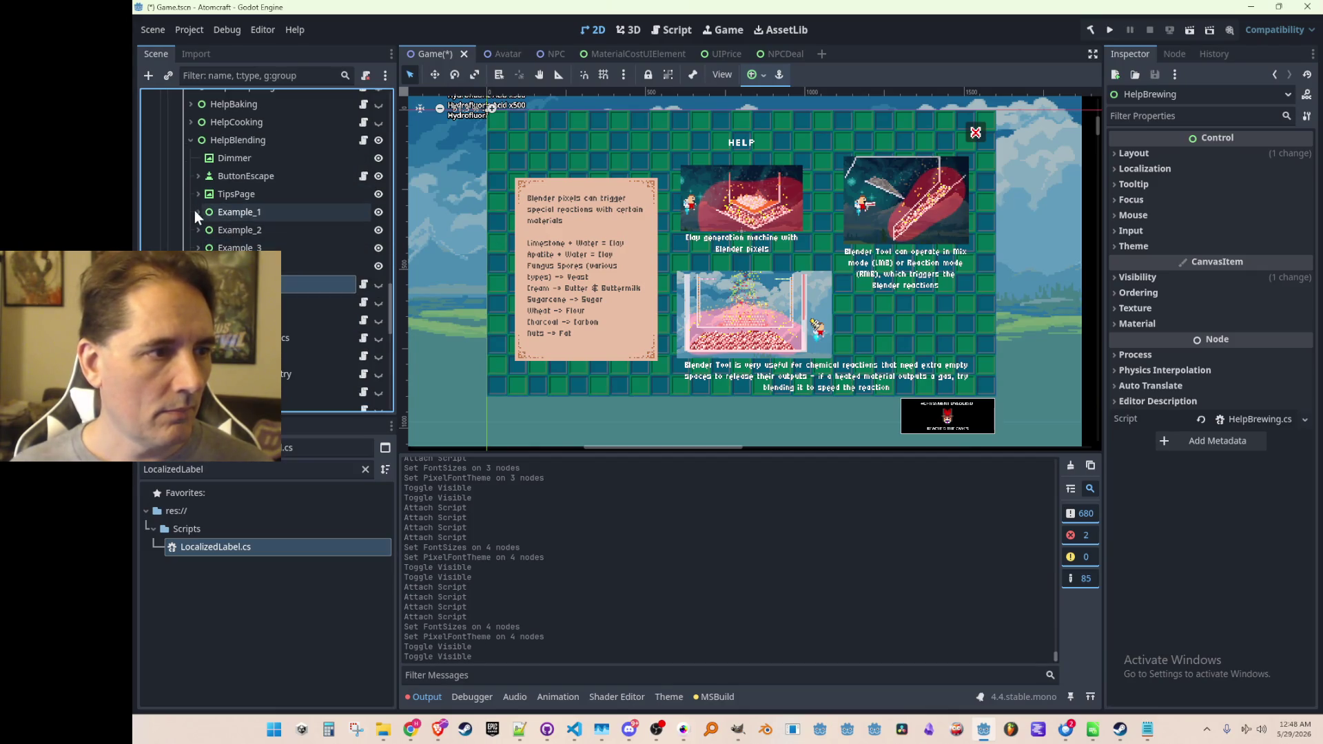
click(199, 195)
click(198, 230)
click(198, 283)
scroll(207, 279, down, 3)
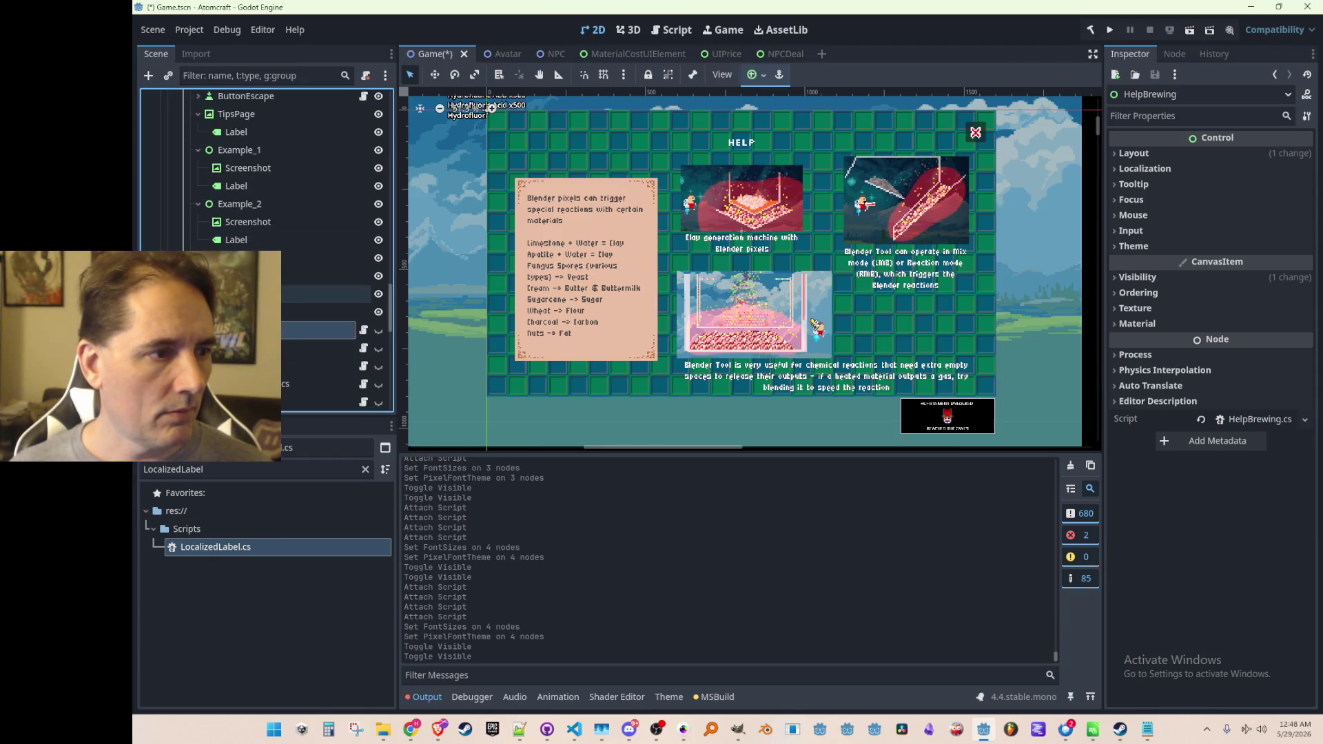
Attach LocalizedLabel.cs to the blending TipsPage, Example_1 and other example labels.
click(262, 293)
ctrl+click(275, 240)
ctrl+click(274, 187)
ctrl+click(274, 135)
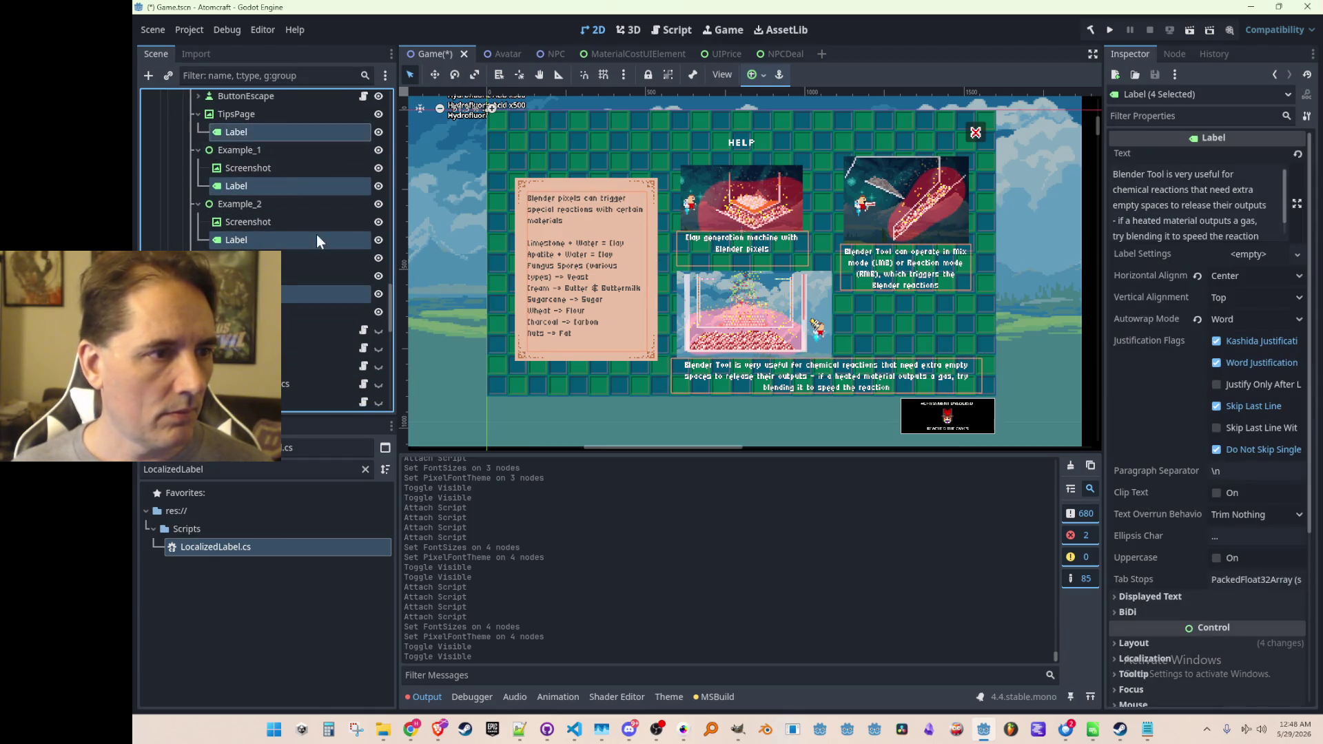
scroll(316, 235, up, 2)
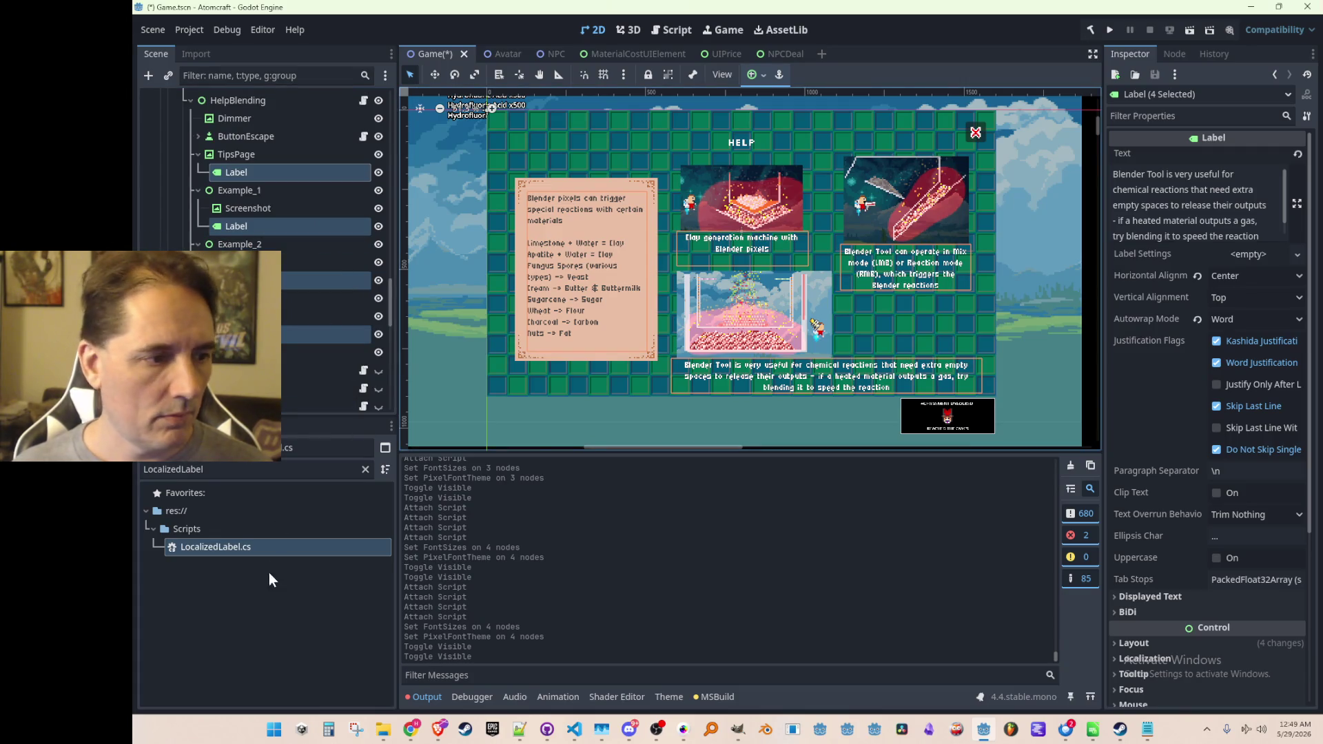
drag(251, 543, 320, 242)
drag(298, 164, 298, 164)
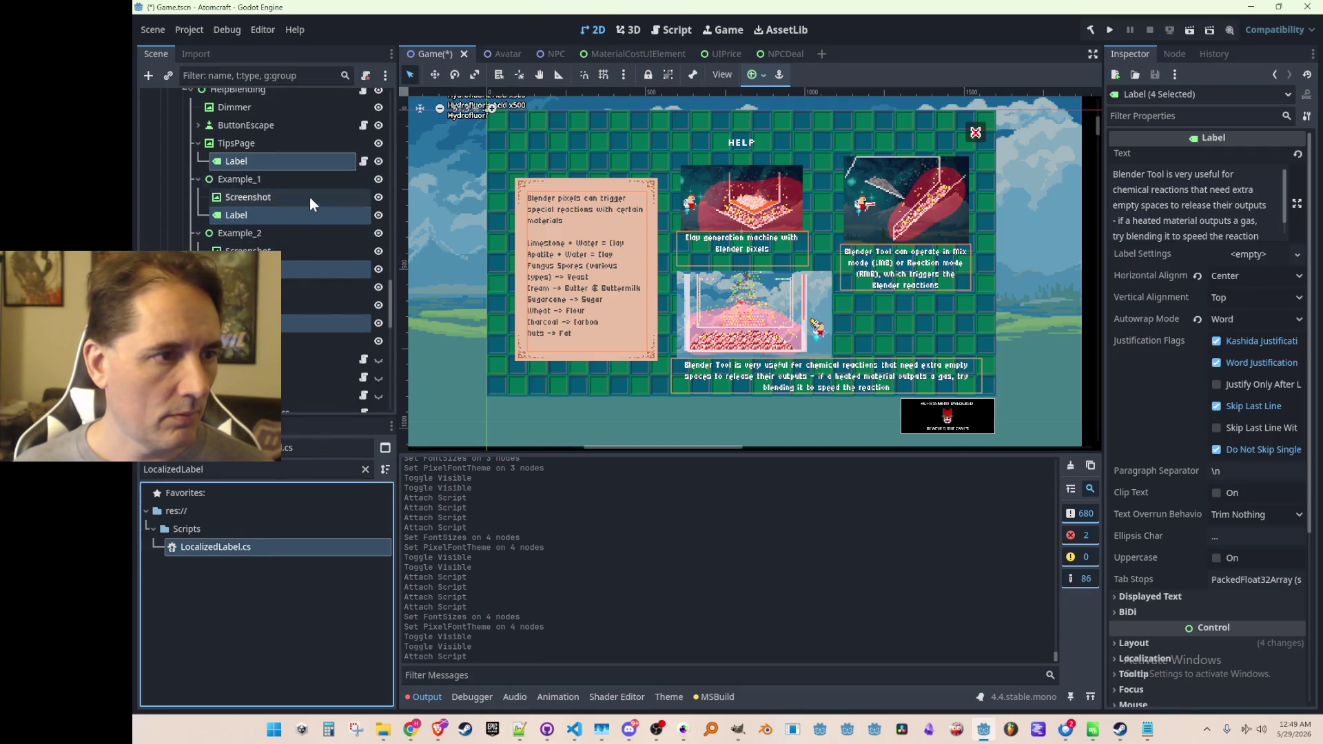
drag(334, 320, 329, 213)
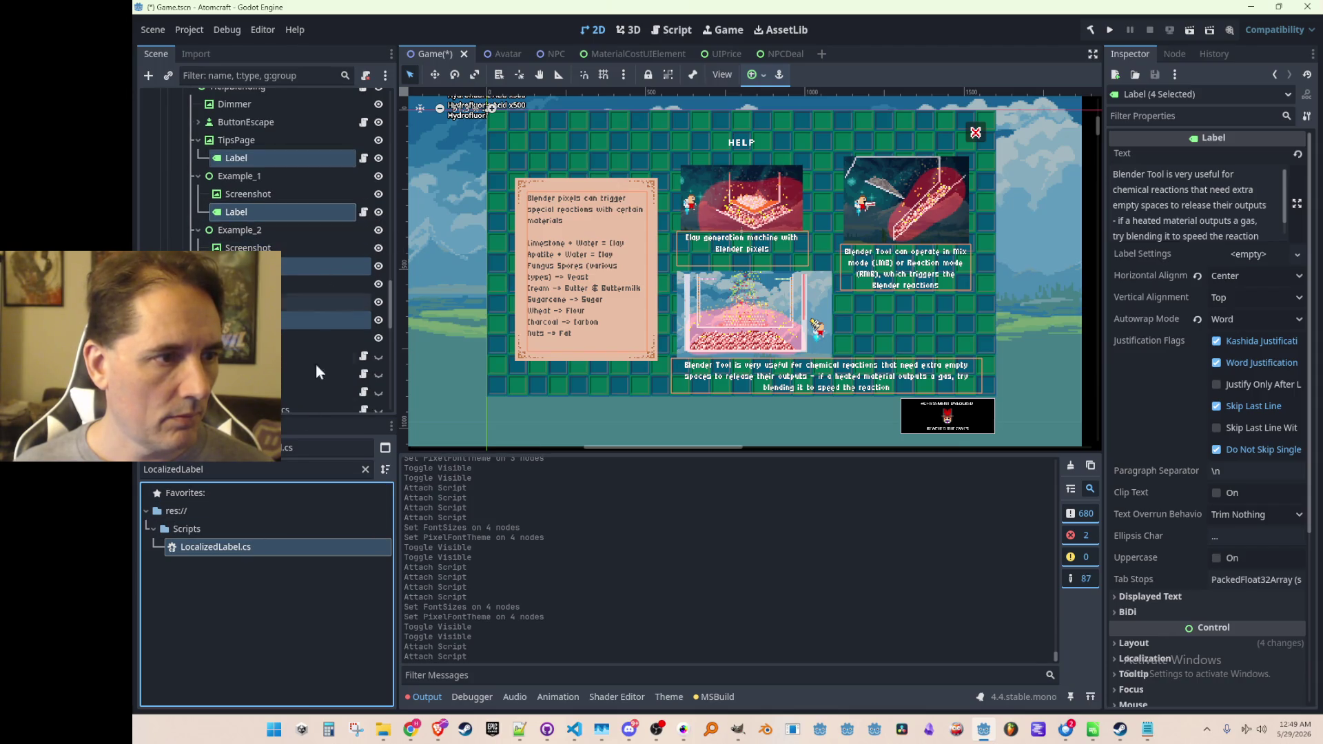
mouse_move(268, 546)
mouse_down()
mouse_move(334, 259)
mouse_move(336, 341)
mouse_move(337, 319)
mouse_move(326, 332)
mouse_up()
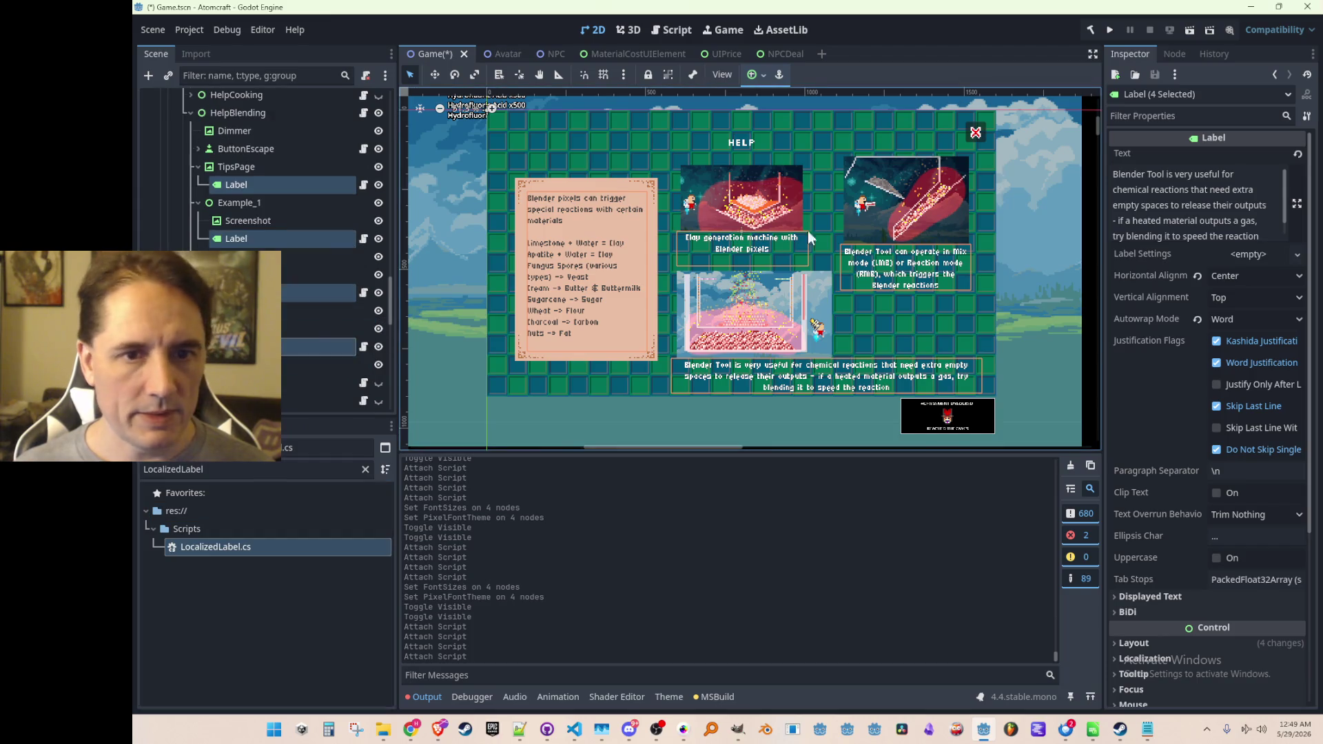
Paste the copied Font Sizes onto the blending labels and give them DetailFont.tres.
click(299, 294)
ctrl+click(305, 238)
ctrl+click(315, 185)
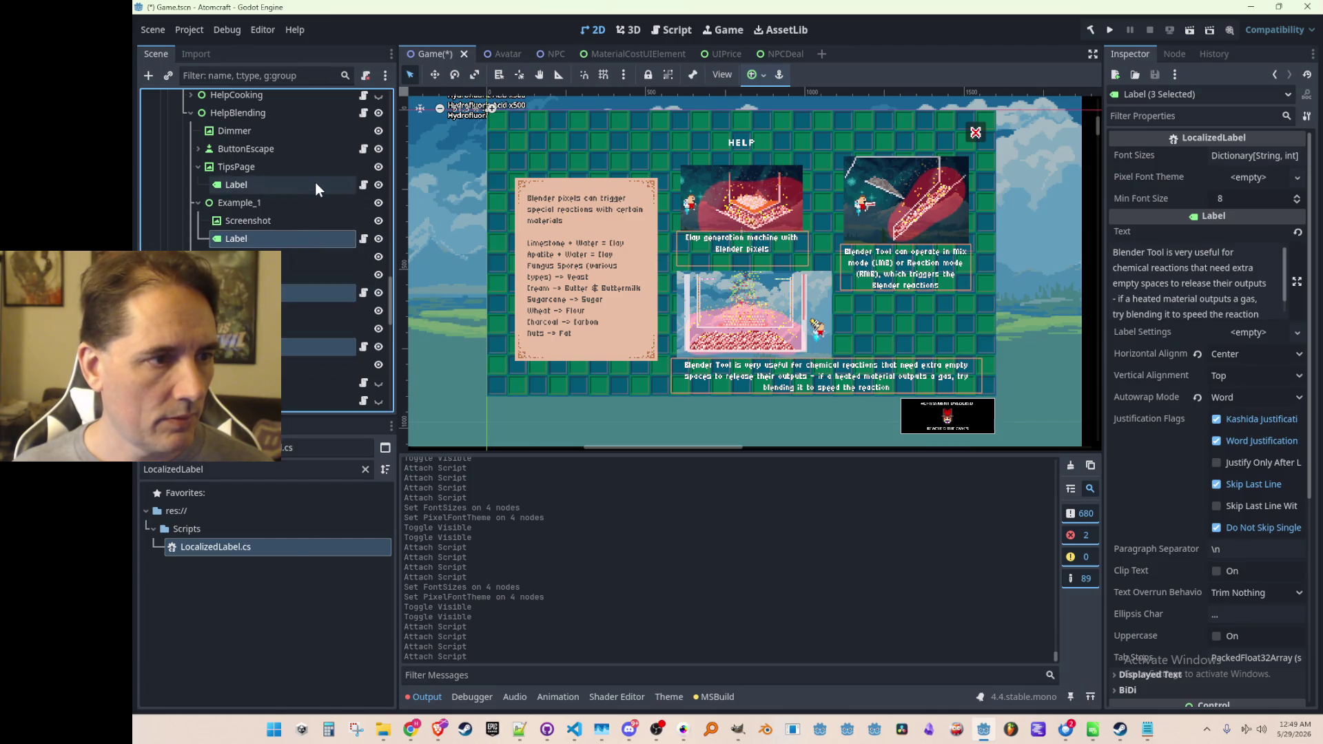
click(1215, 157)
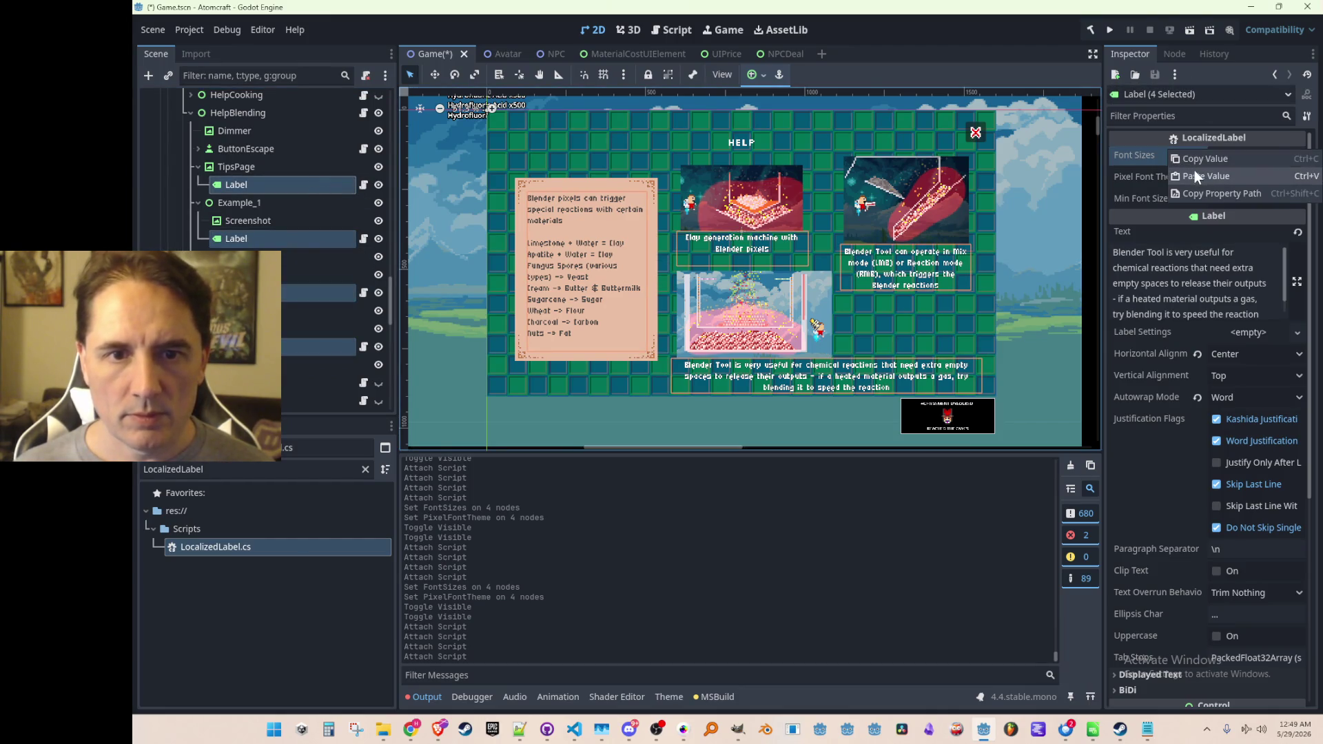
click(1234, 177)
click(1238, 221)
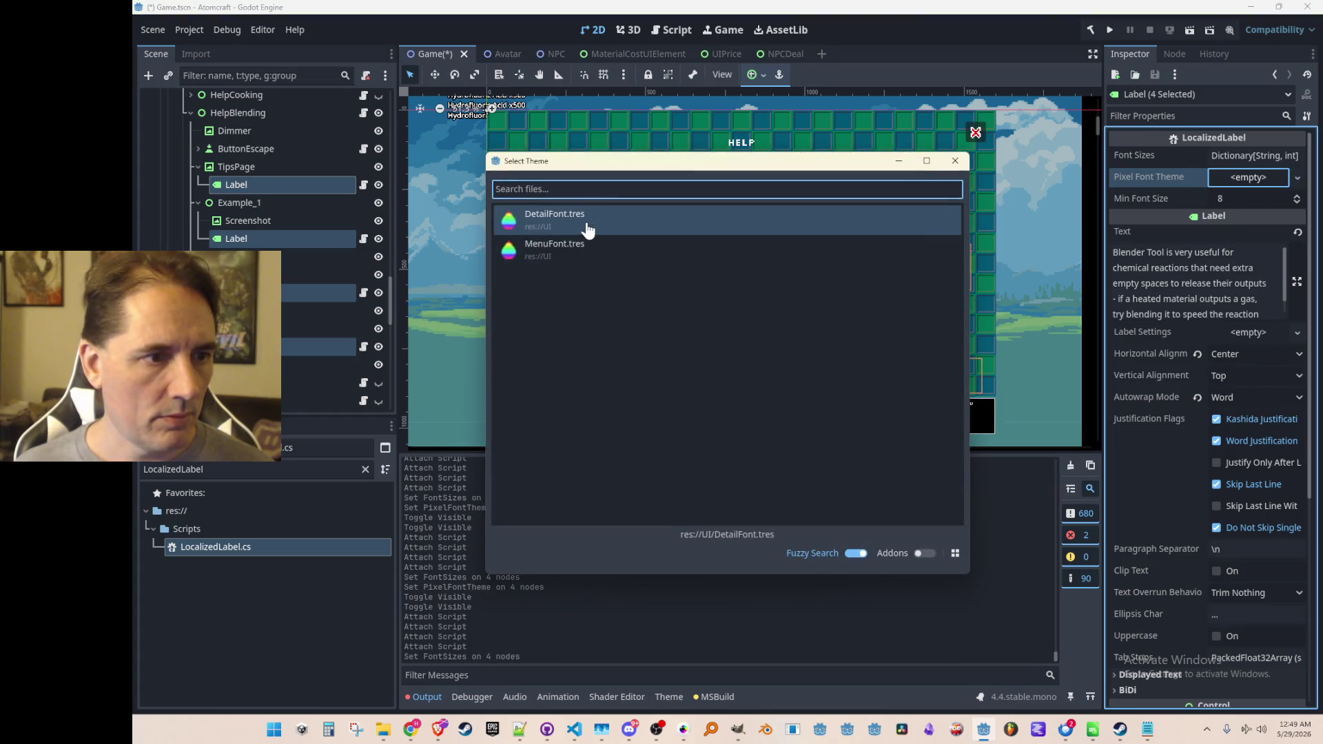
double_click(585, 223)
Clear the selection, collapse HelpBlending, and hide the blending help screen.
scroll(596, 237, down, 2)
click(969, 241)
scroll(544, 215, up, 1)
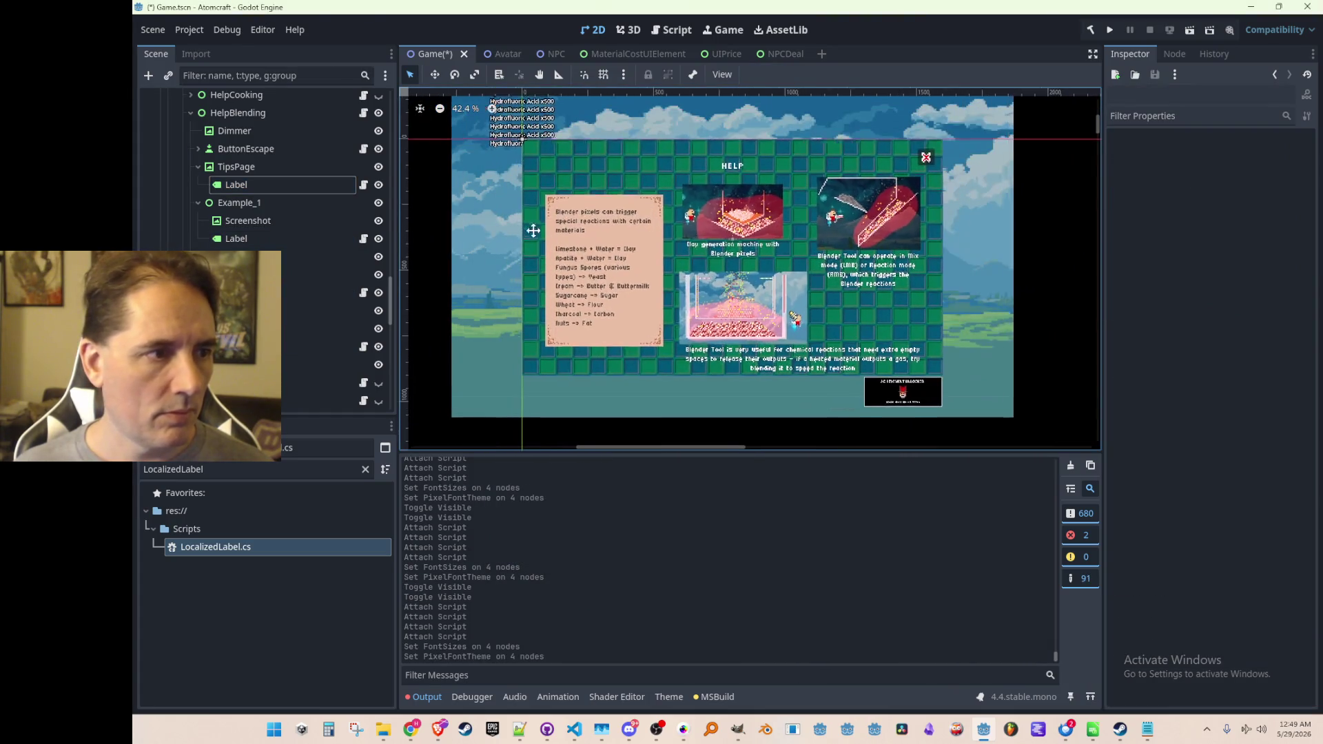
scroll(270, 212, up, 2)
click(222, 195)
click(190, 193)
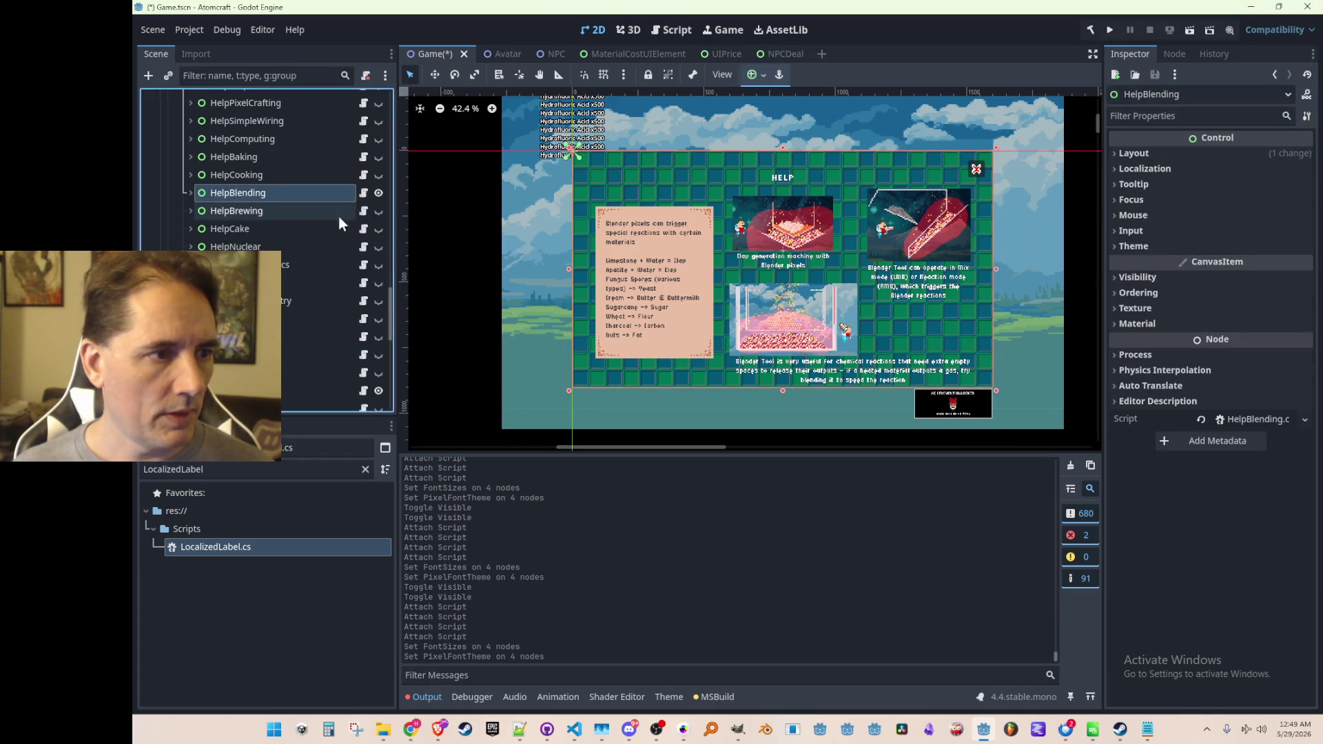
click(378, 193)
Show and expand the HelpCooking help screen, then save the scene.
click(378, 175)
click(190, 175)
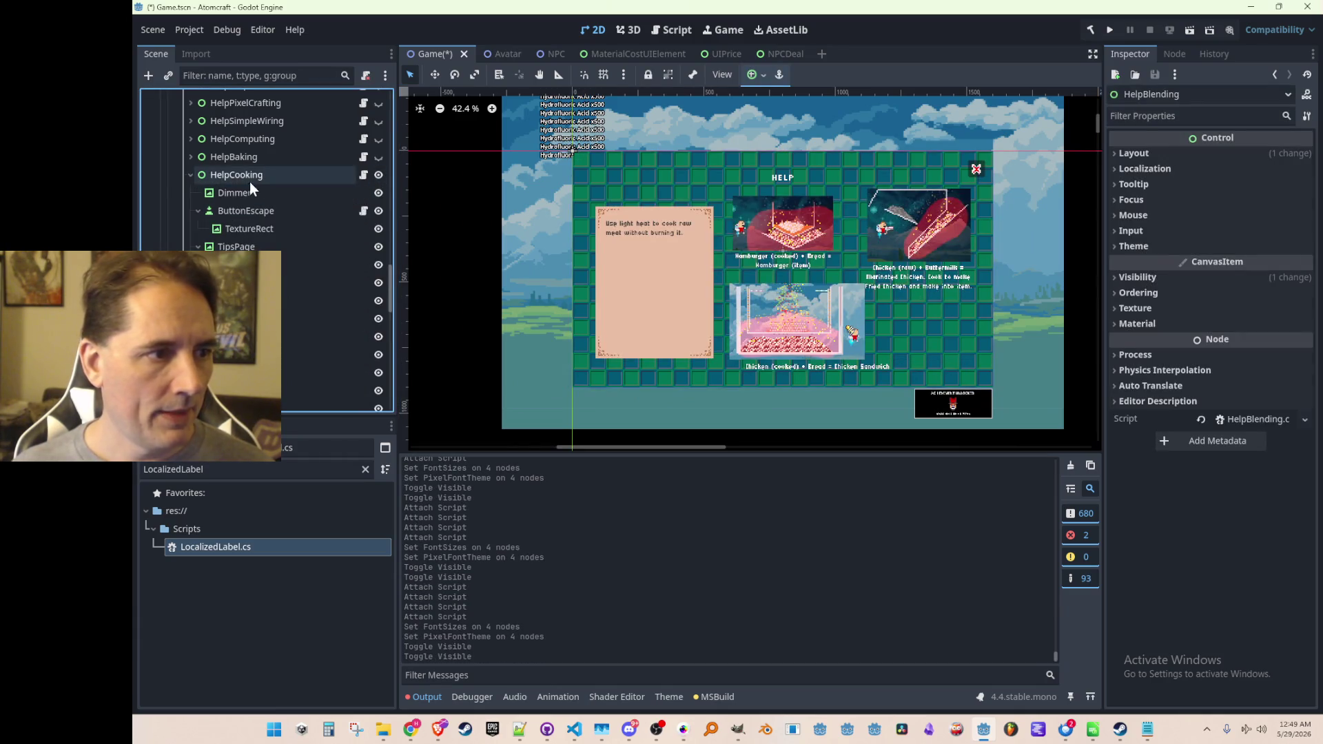
key(ctrl+s)
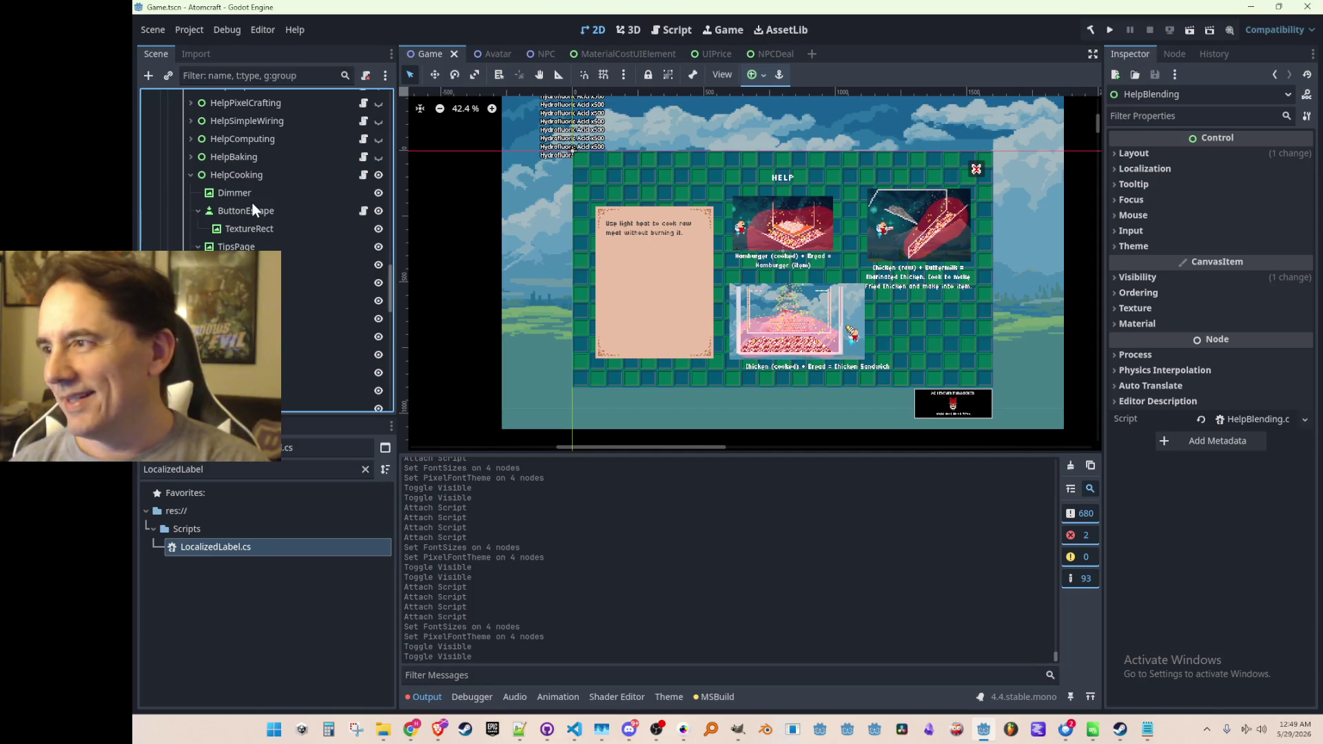
Attach LocalizedLabel to the cooking TipsPage, Hamburger and next example labels.
scroll(279, 230, down, 2)
click(285, 224)
ctrl+click(305, 279)
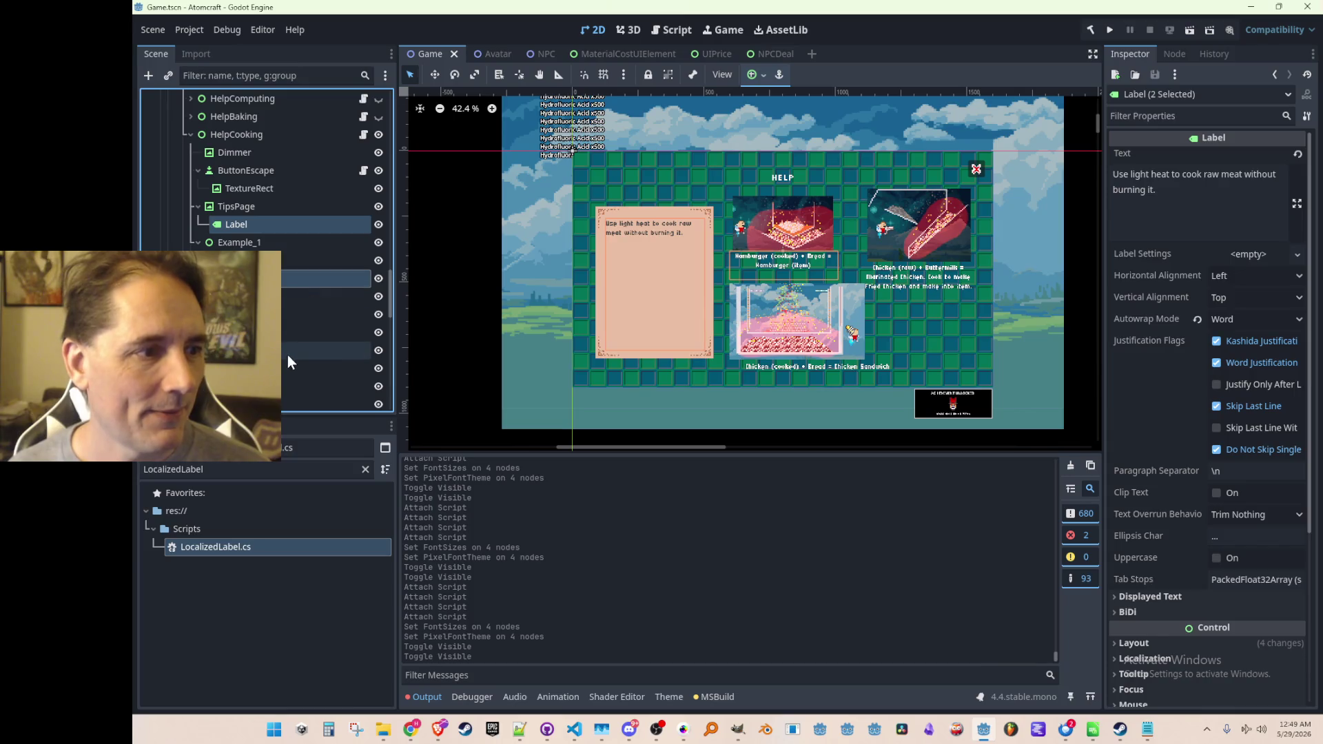
click(309, 208)
click(303, 230)
scroll(310, 237, down, 2)
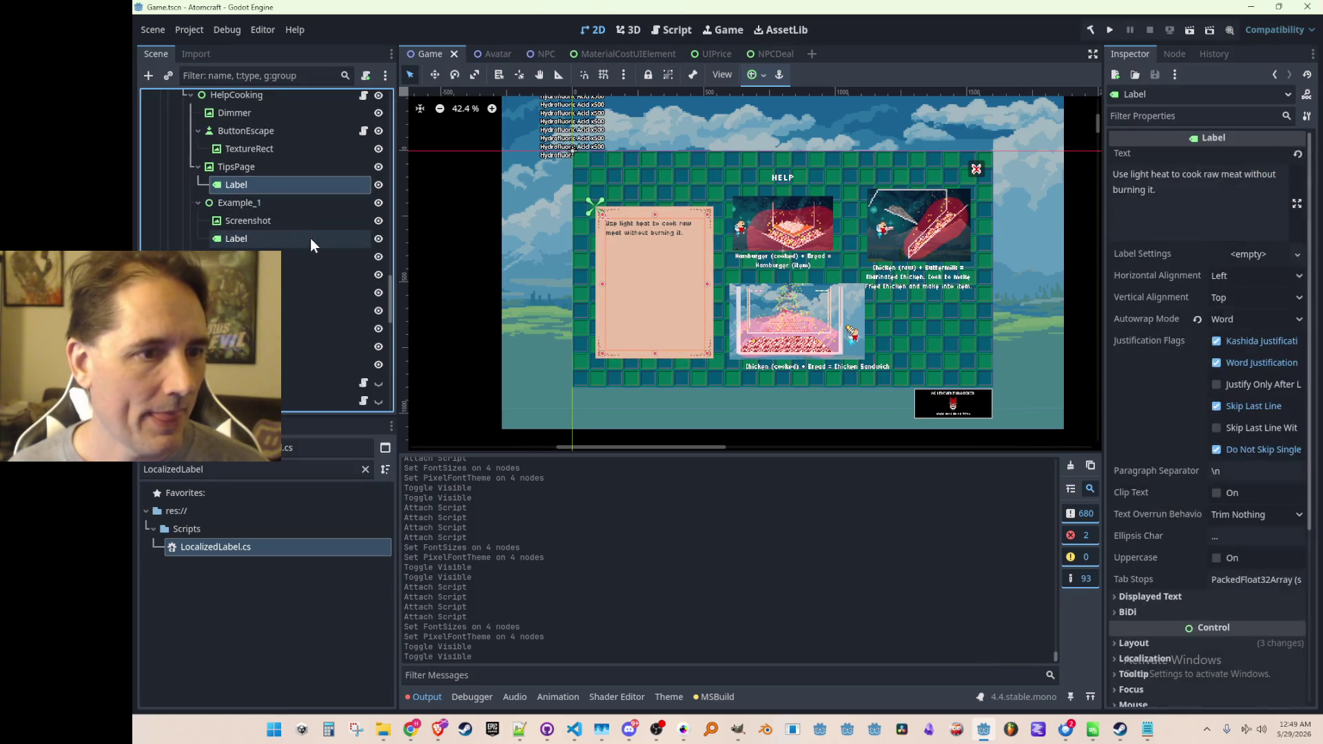
scroll(284, 406, up, 2)
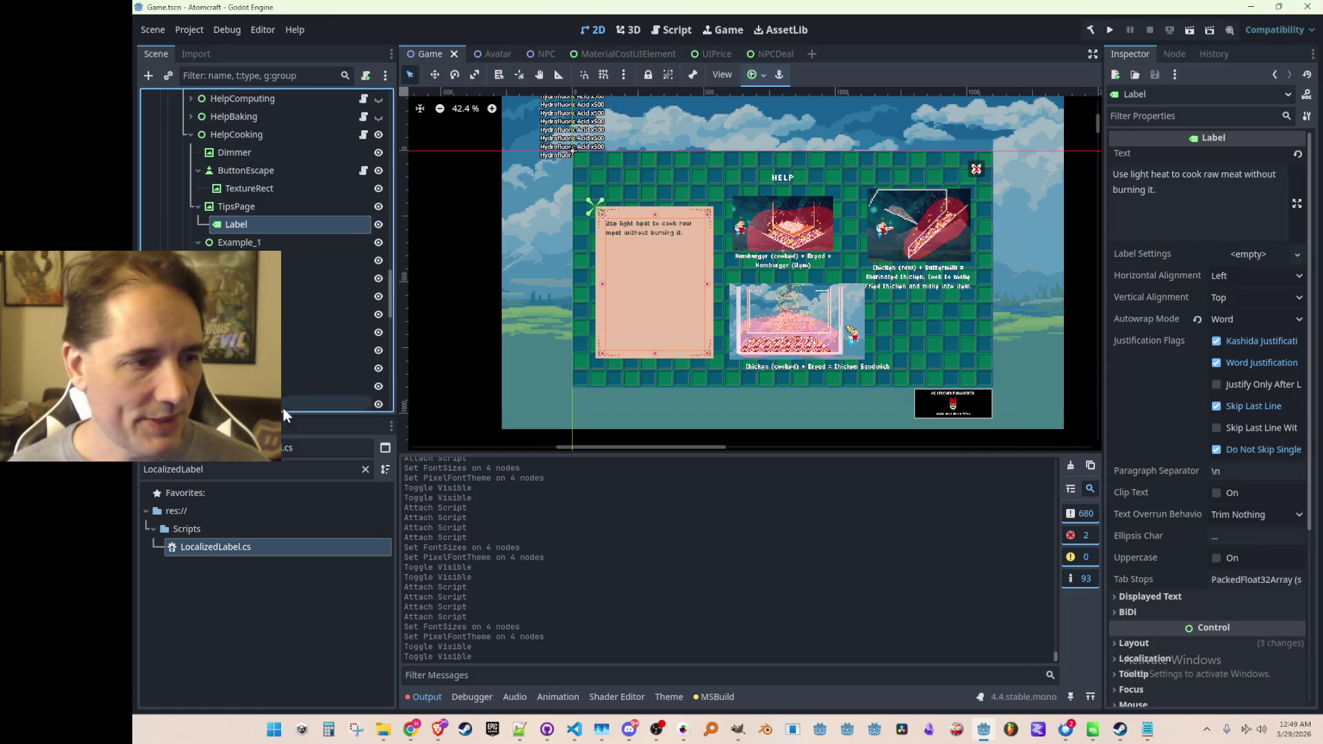
drag(230, 548, 311, 212)
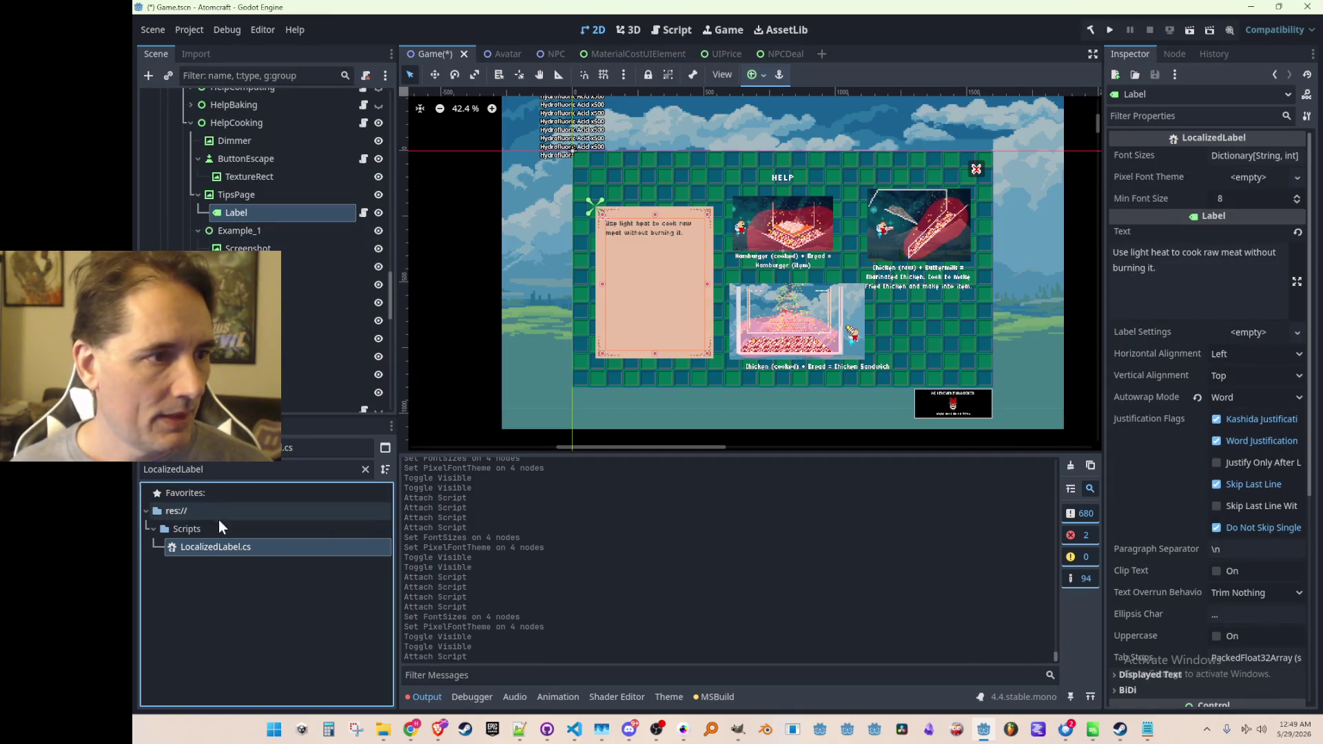
drag(230, 548, 291, 258)
mouse_move(231, 551)
mouse_down()
mouse_move(301, 291)
mouse_move(302, 397)
mouse_move(324, 324)
mouse_up()
Select all four cooking help labels, including Hamburger, Chicken Sandwich and TipsPage.
scroll(321, 271, up, 2)
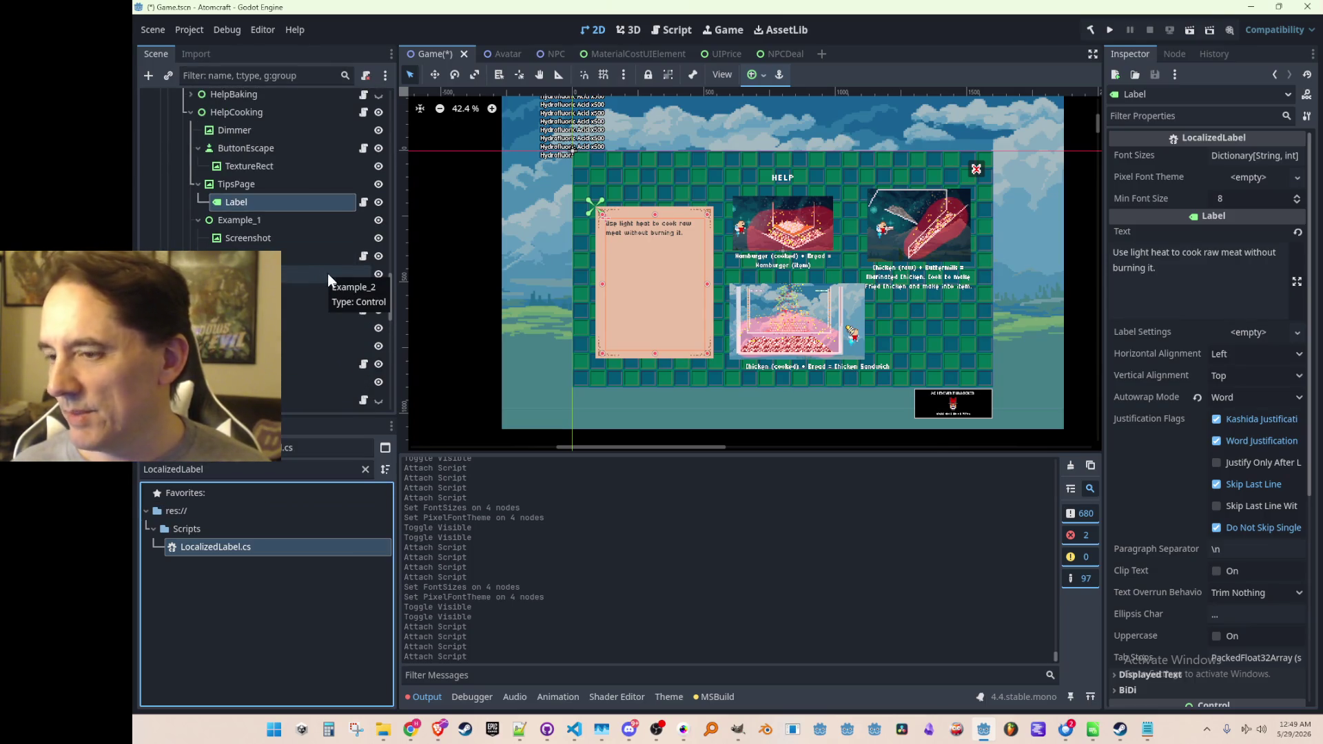
click(301, 260)
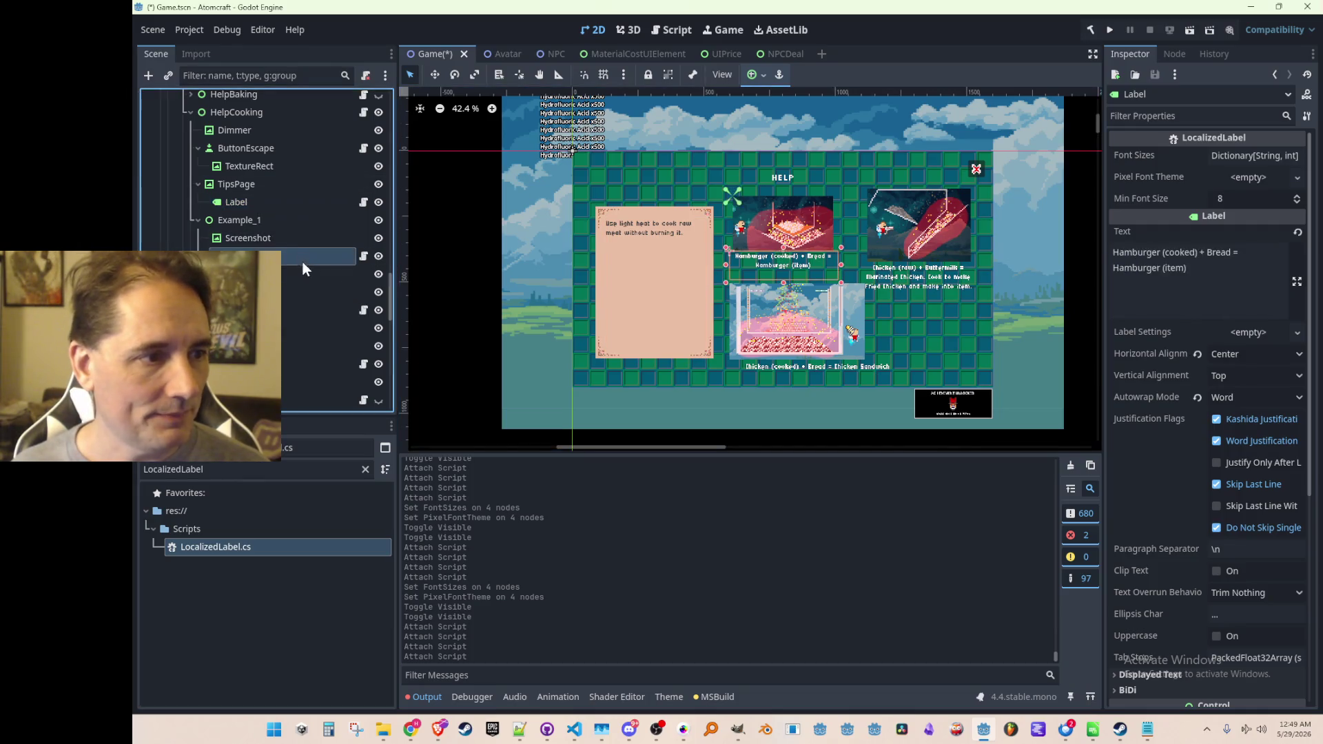
click(287, 308)
click(288, 365)
ctrl+click(292, 311)
ctrl+click(285, 258)
ctrl+click(295, 203)
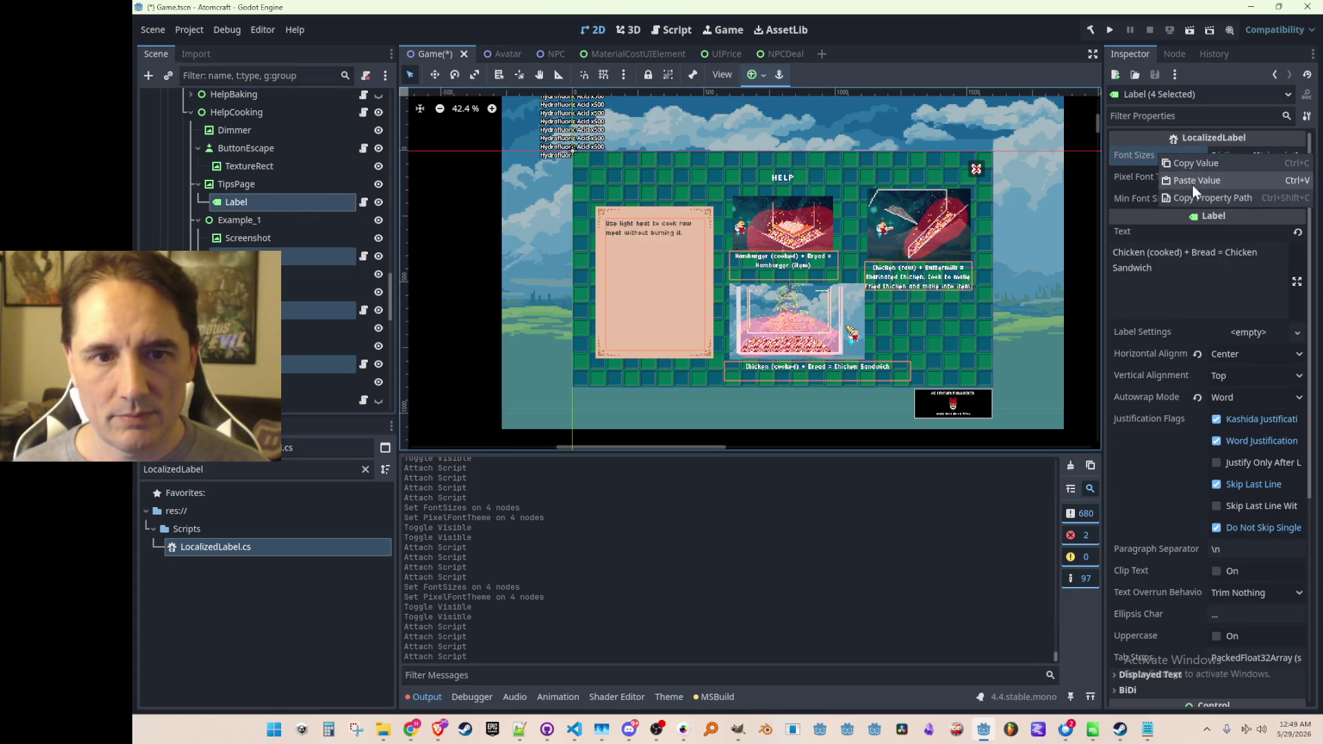
Set their Pixel Font Theme to DetailFont.tres, select HelpBaking, and save the Game scene.
click(1243, 180)
click(1238, 221)
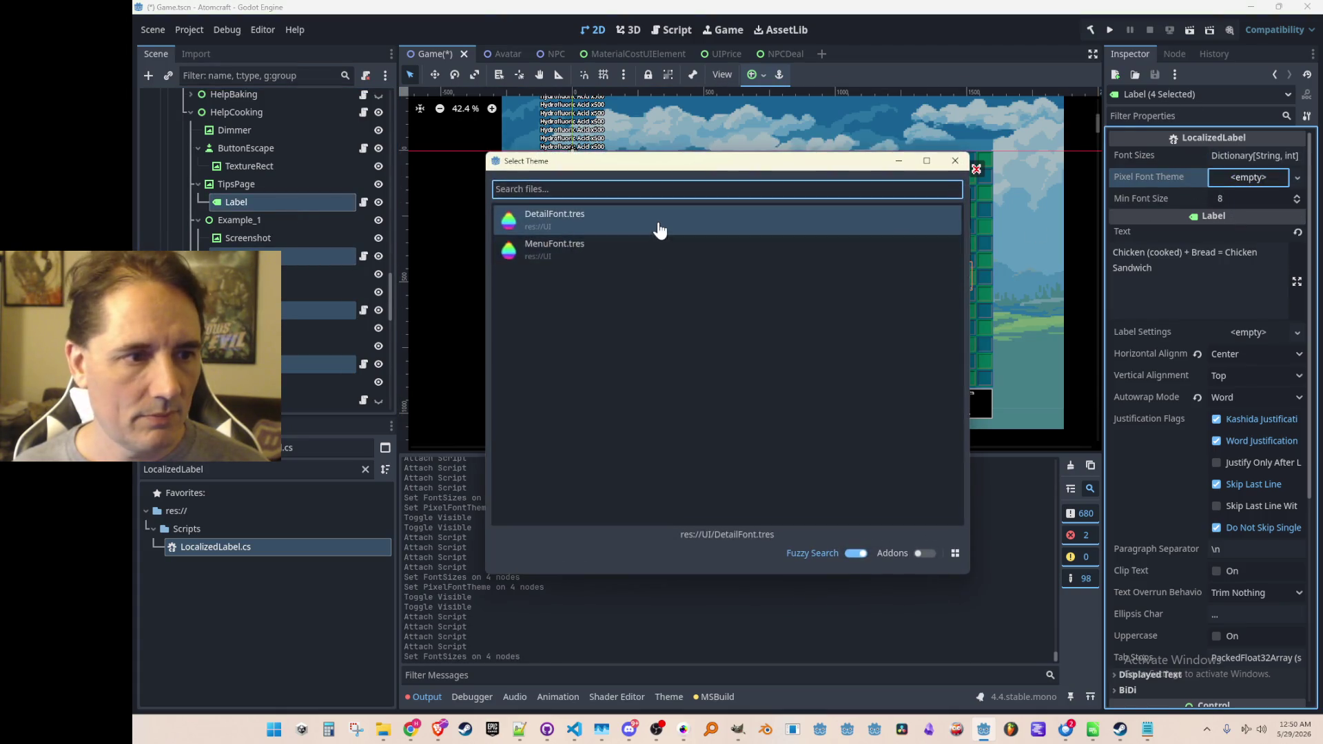
click(659, 228)
scroll(764, 372, down, 2)
click(738, 251)
scroll(738, 250, up, 1)
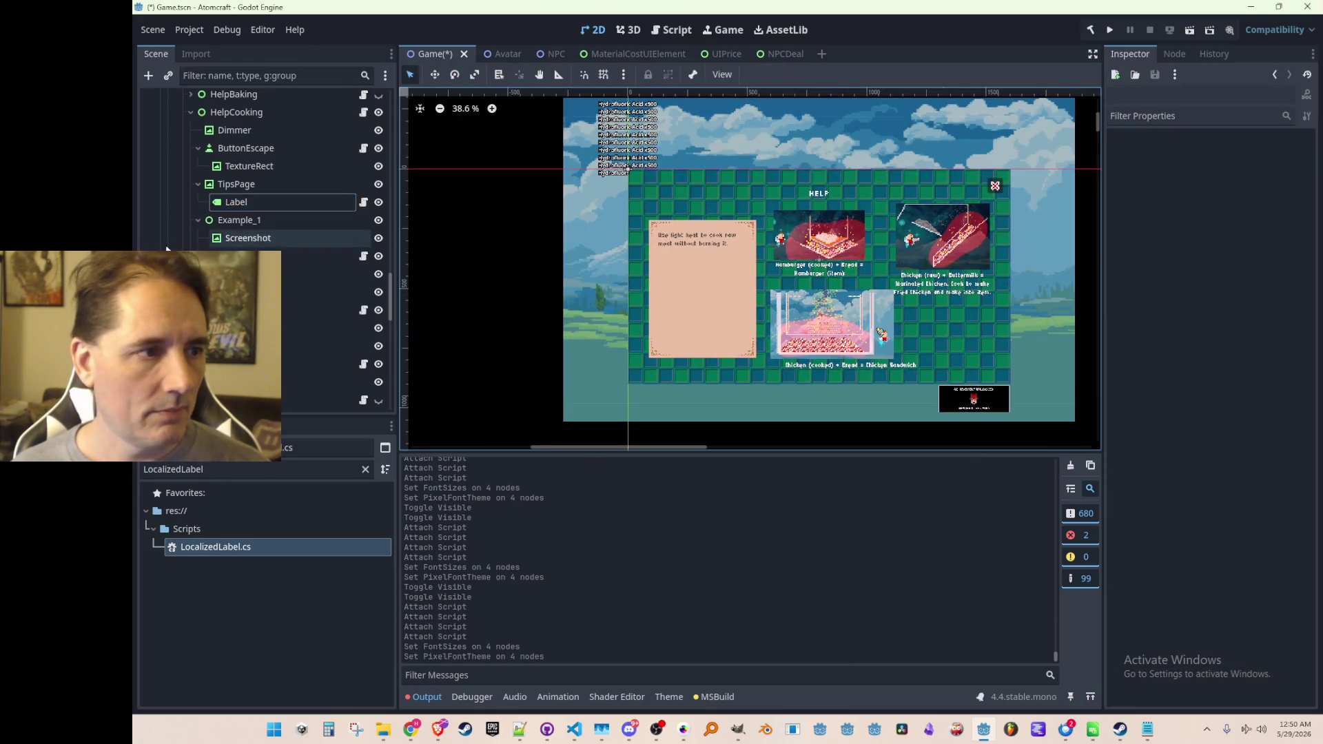
scroll(262, 272, up, 5)
click(283, 254)
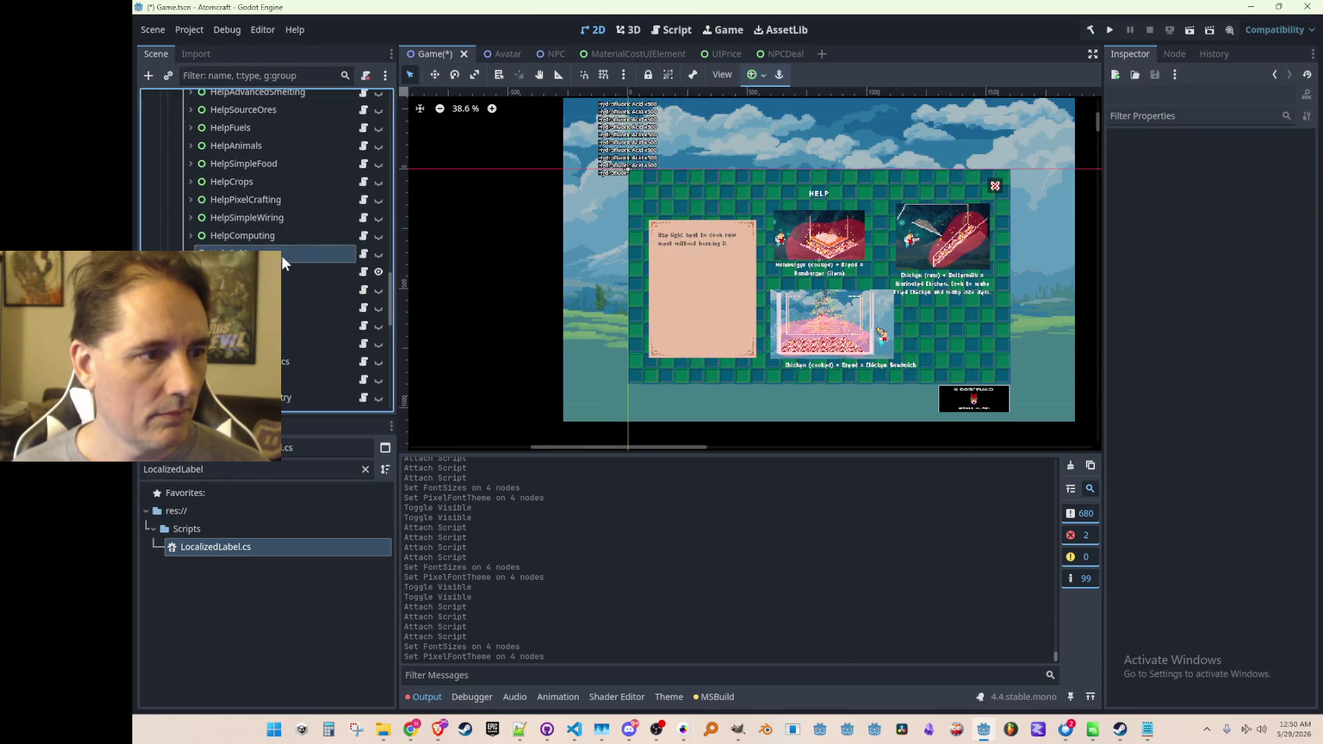
key(ctrl+s)
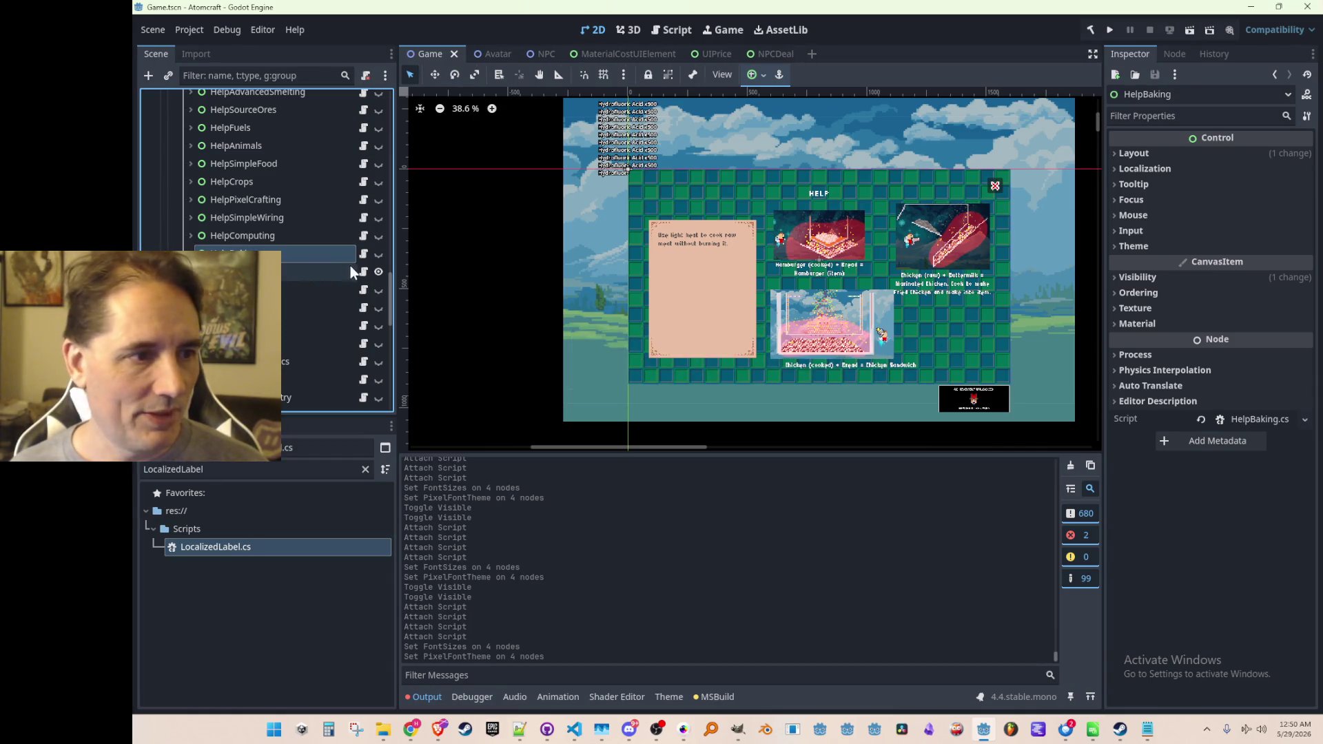
Show HelpBaking instead of HelpCooking, expanding its TipsPage and Example_1 nodes.
click(378, 271)
click(378, 253)
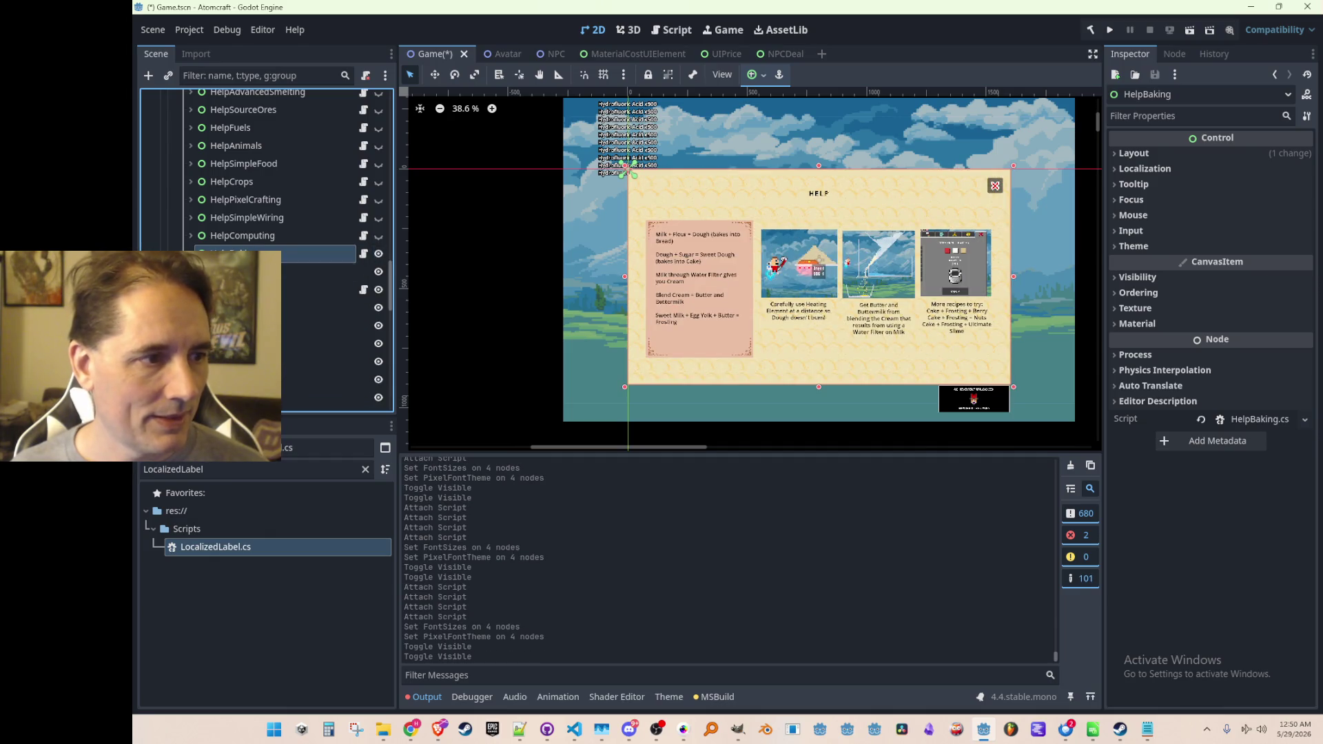
click(190, 254)
scroll(221, 207, down, 3)
click(197, 205)
click(198, 241)
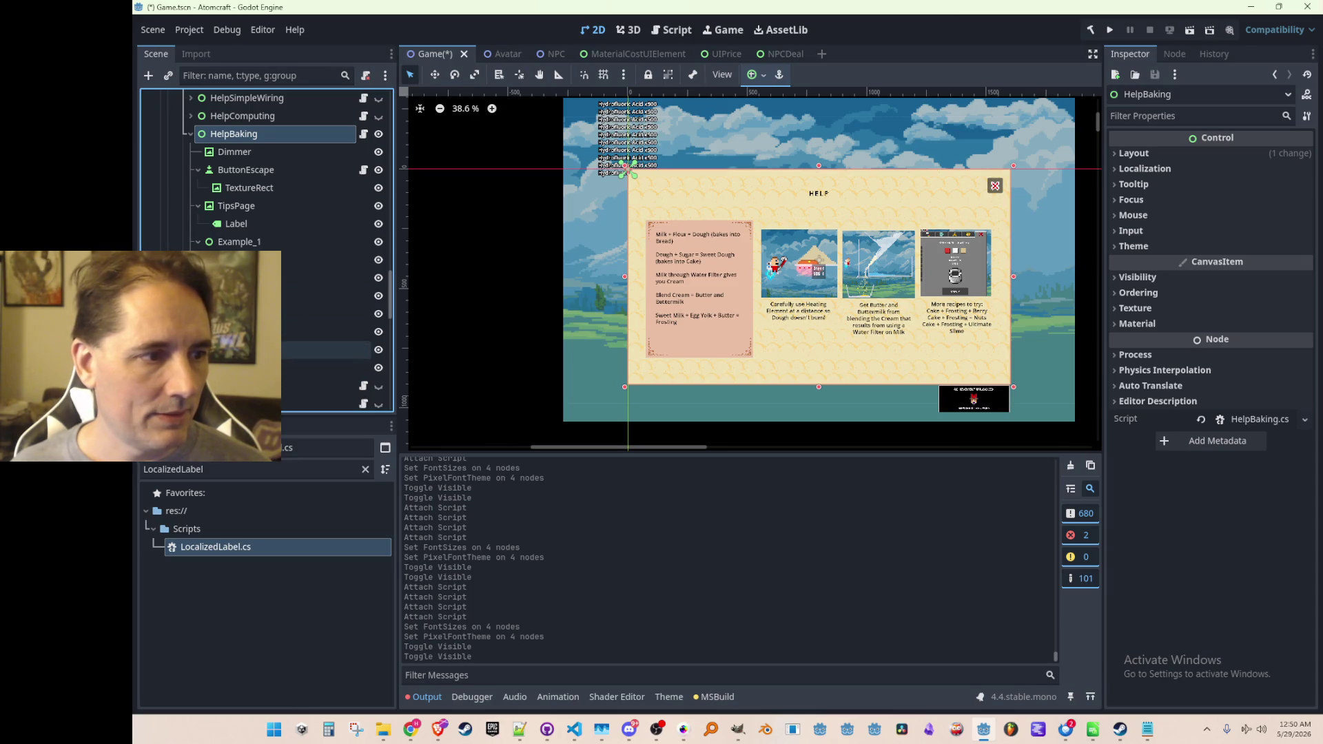
scroll(271, 197, down, 2)
click(271, 198)
click(271, 184)
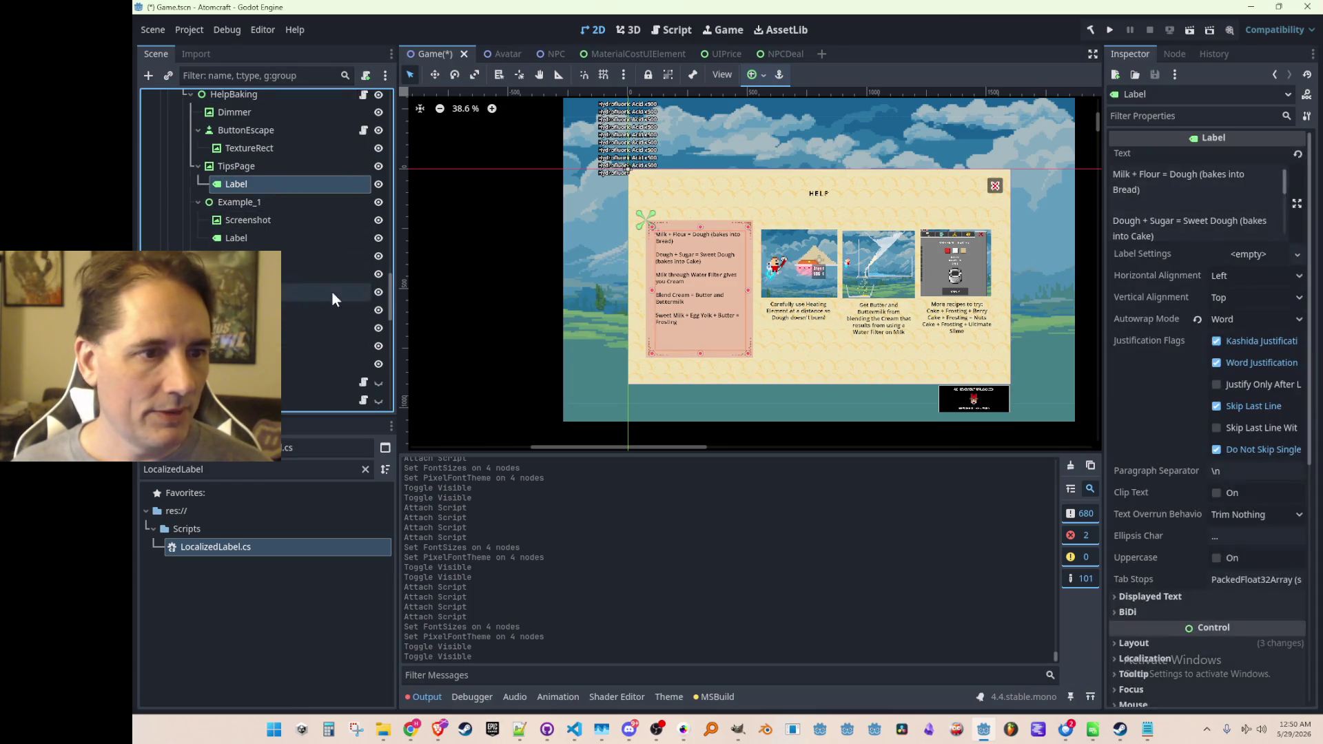
Attach LocalizedLabel to the baking TipsPage and example labels.
drag(206, 546, 323, 325)
drag(286, 171, 288, 176)
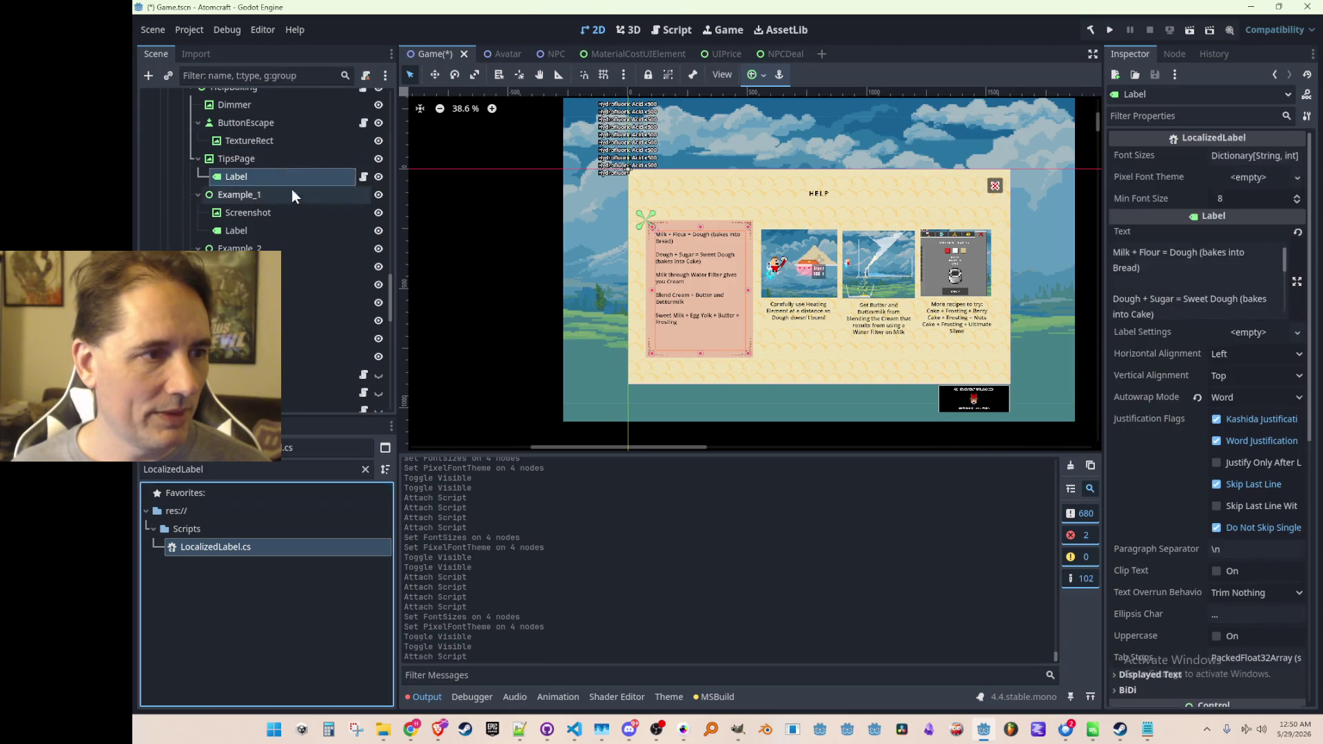
mouse_move(269, 547)
mouse_down()
mouse_move(287, 522)
mouse_move(310, 231)
mouse_up()
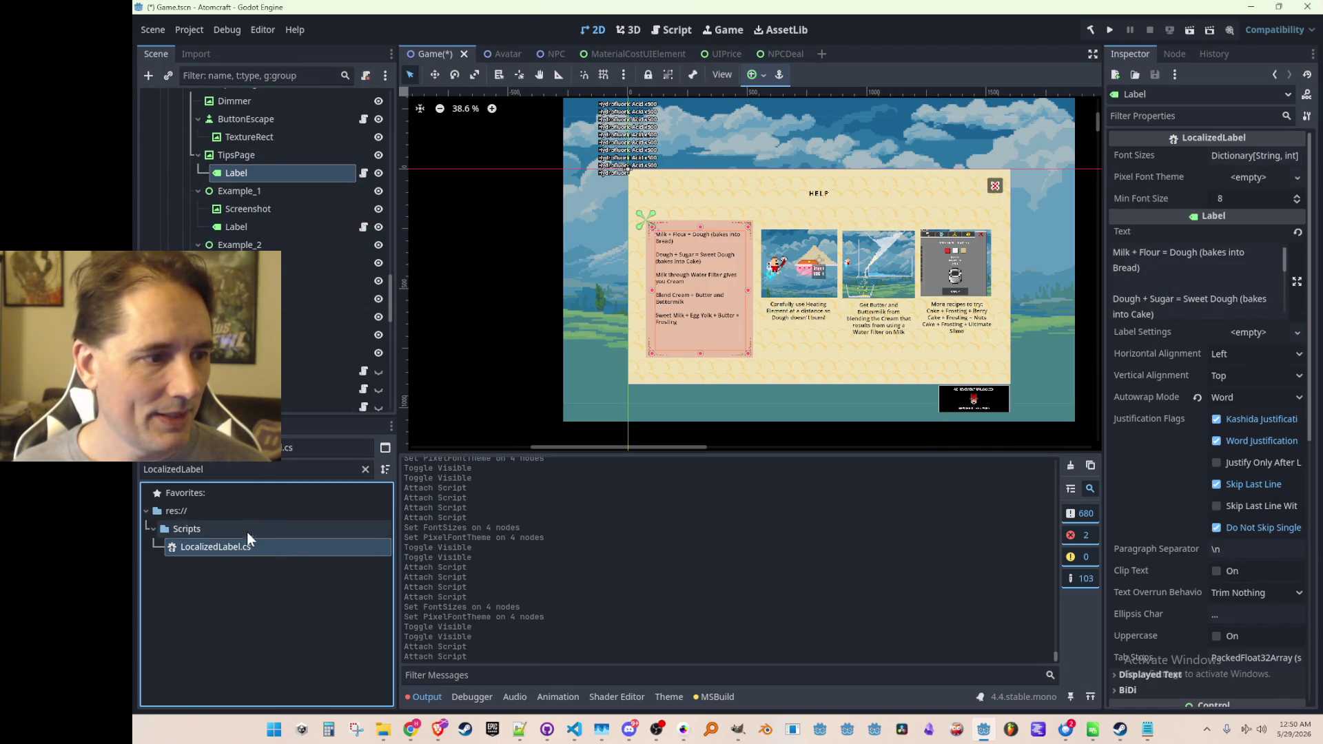
drag(248, 531, 292, 278)
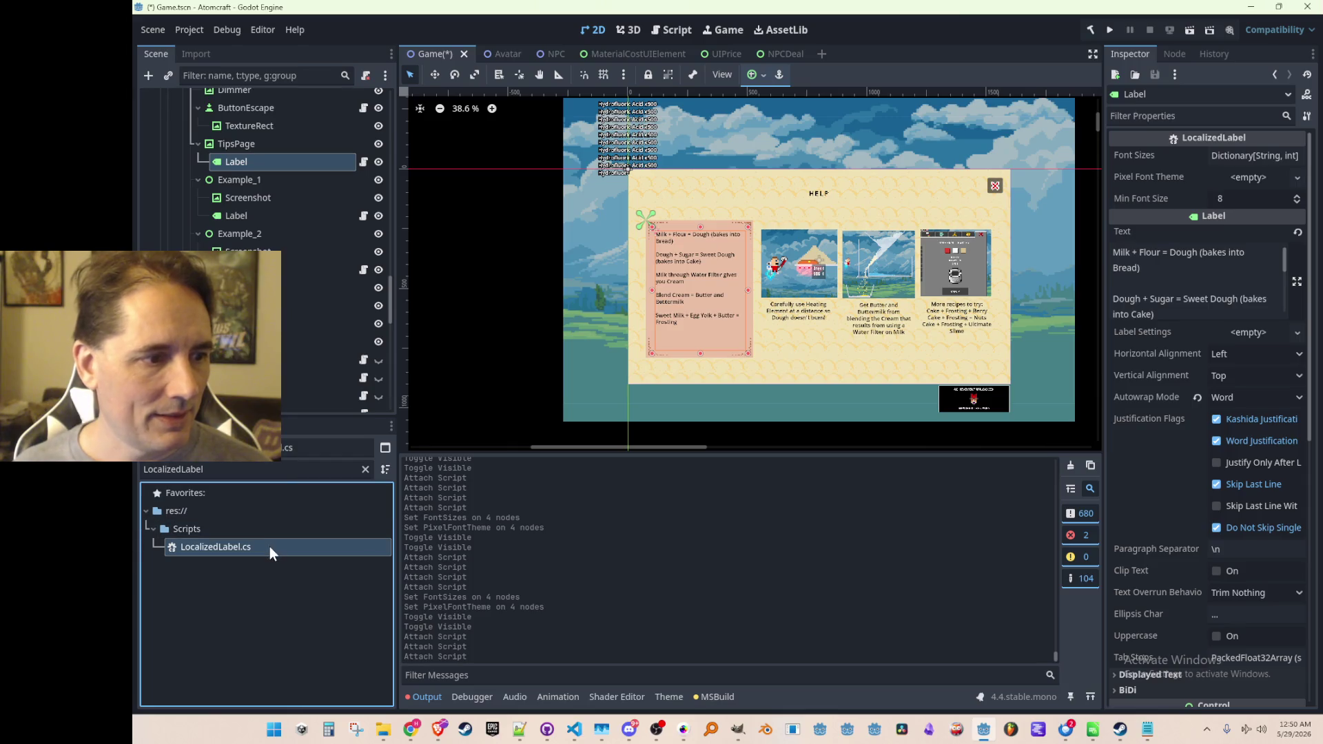
Select all four baking labels and paste the copied Font Sizes onto them.
scroll(314, 331, up, 1)
click(310, 248)
ctrl+click(312, 192)
ctrl+click(327, 300)
ctrl+click(332, 354)
right_click(1179, 154)
click(1200, 179)
Set their Pixel Font Theme to DetailFont.tres and save the Game scene.
click(1241, 178)
click(1237, 209)
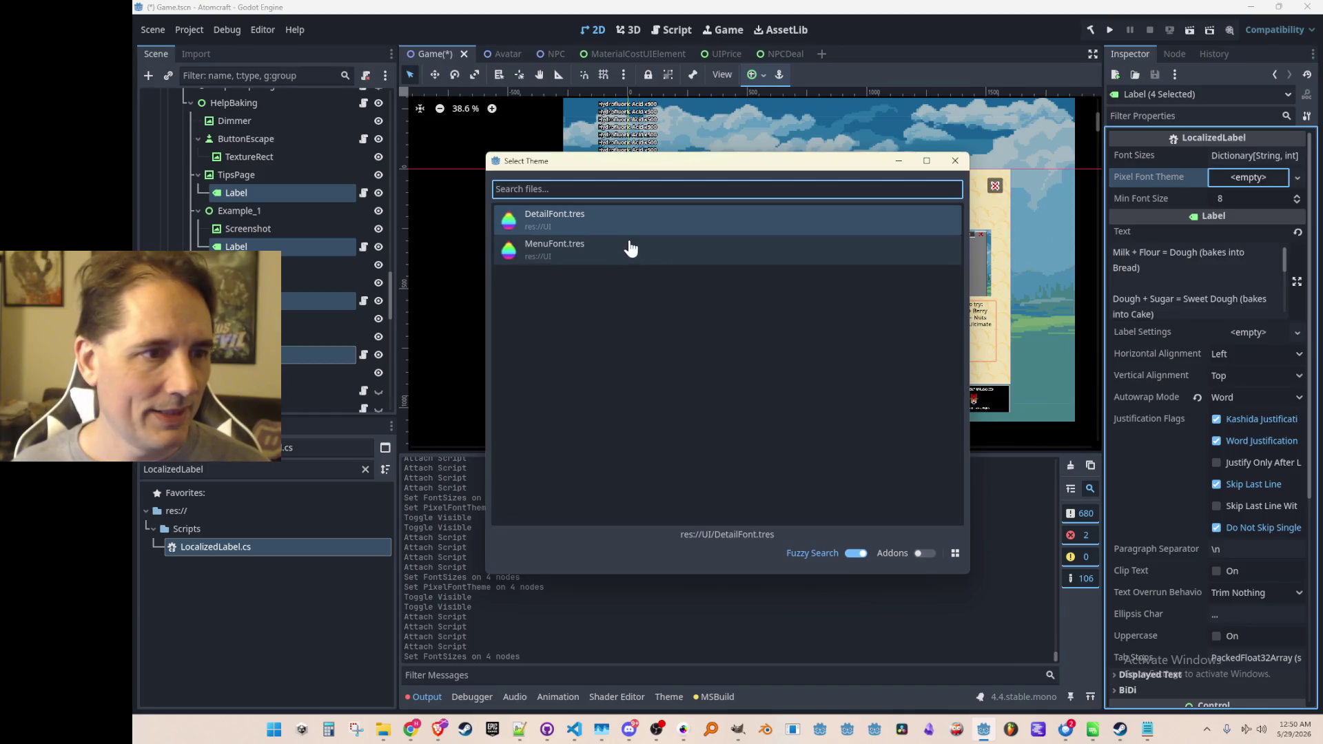
click(638, 222)
scroll(784, 304, down, 4)
scroll(802, 292, up, 2)
scroll(802, 292, up, 1)
scroll(688, 303, down, 1)
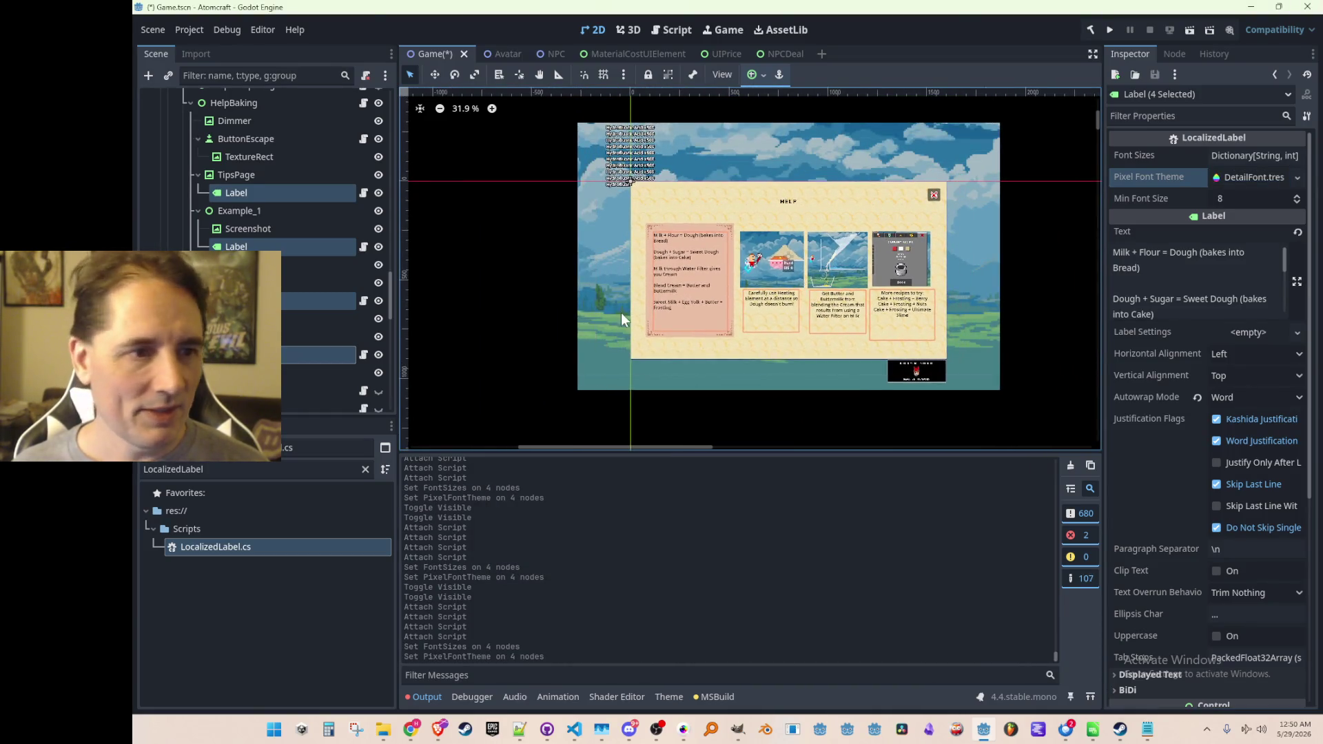
key(ctrl+s)
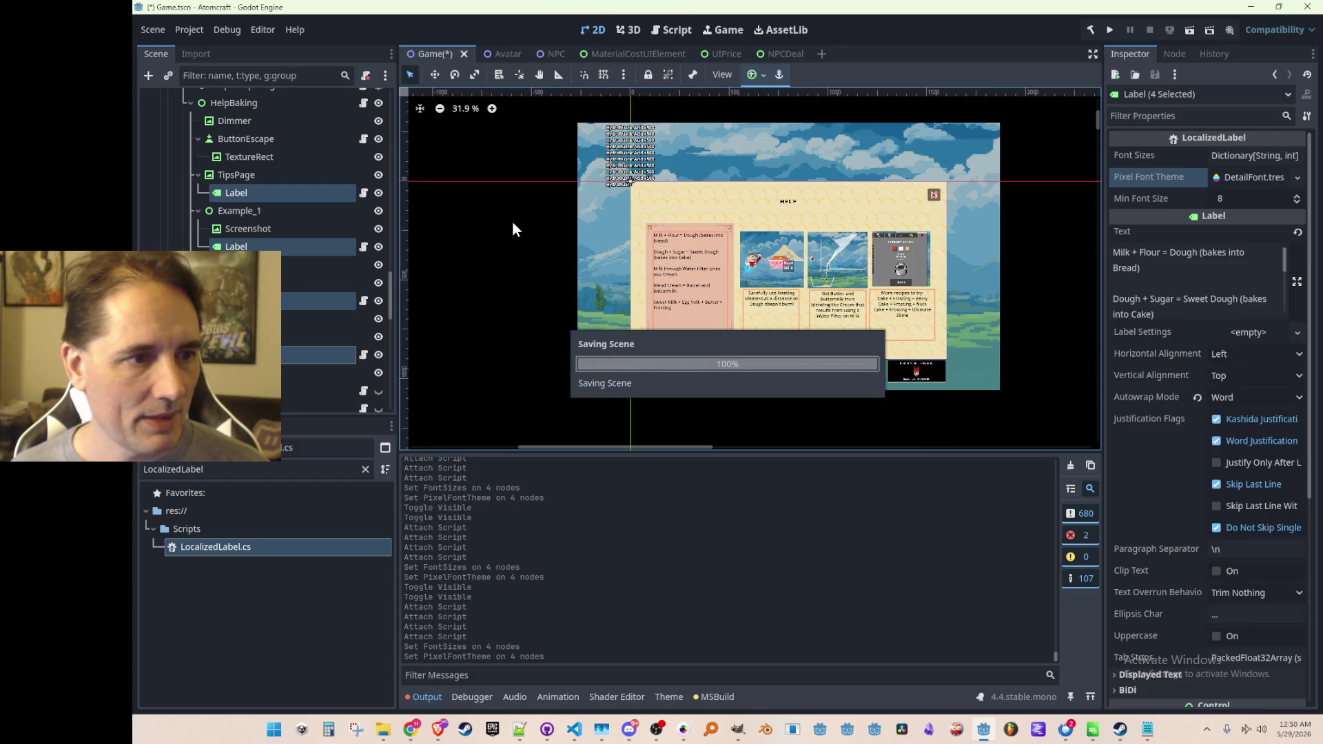
Clear the node selection and collapse HelpBaking in the scene tree.
click(560, 238)
scroll(697, 262, up, 1)
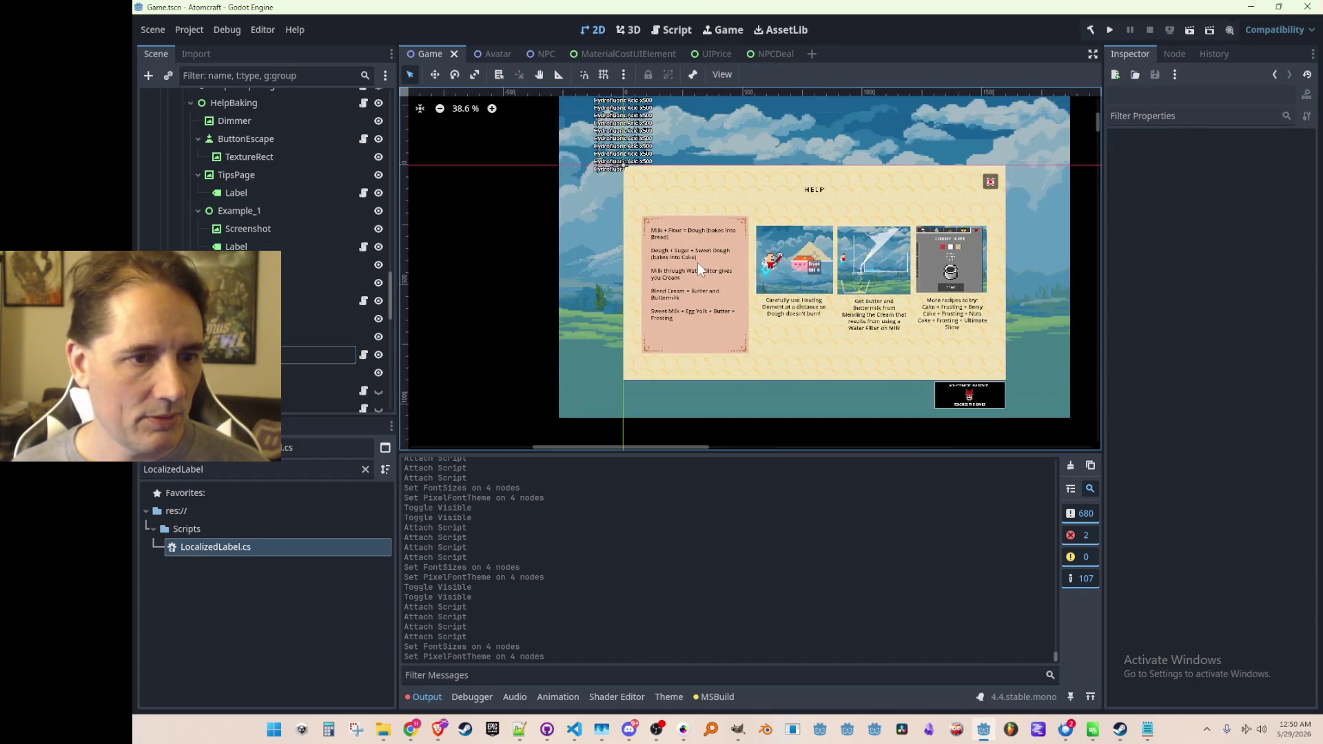
scroll(313, 201, up, 3)
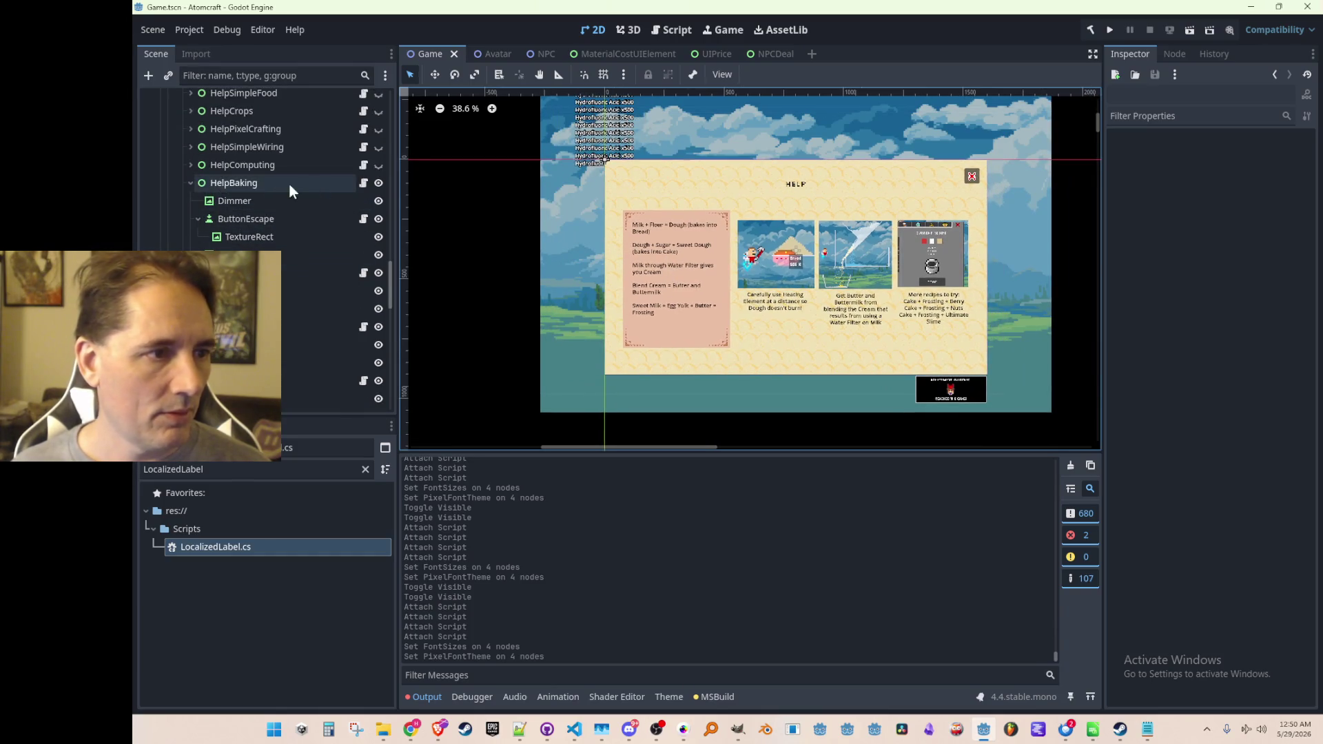
click(189, 183)
Hide HelpBaking, show and expand HelpComputing, and select its TipsPage Label.
click(378, 182)
click(378, 164)
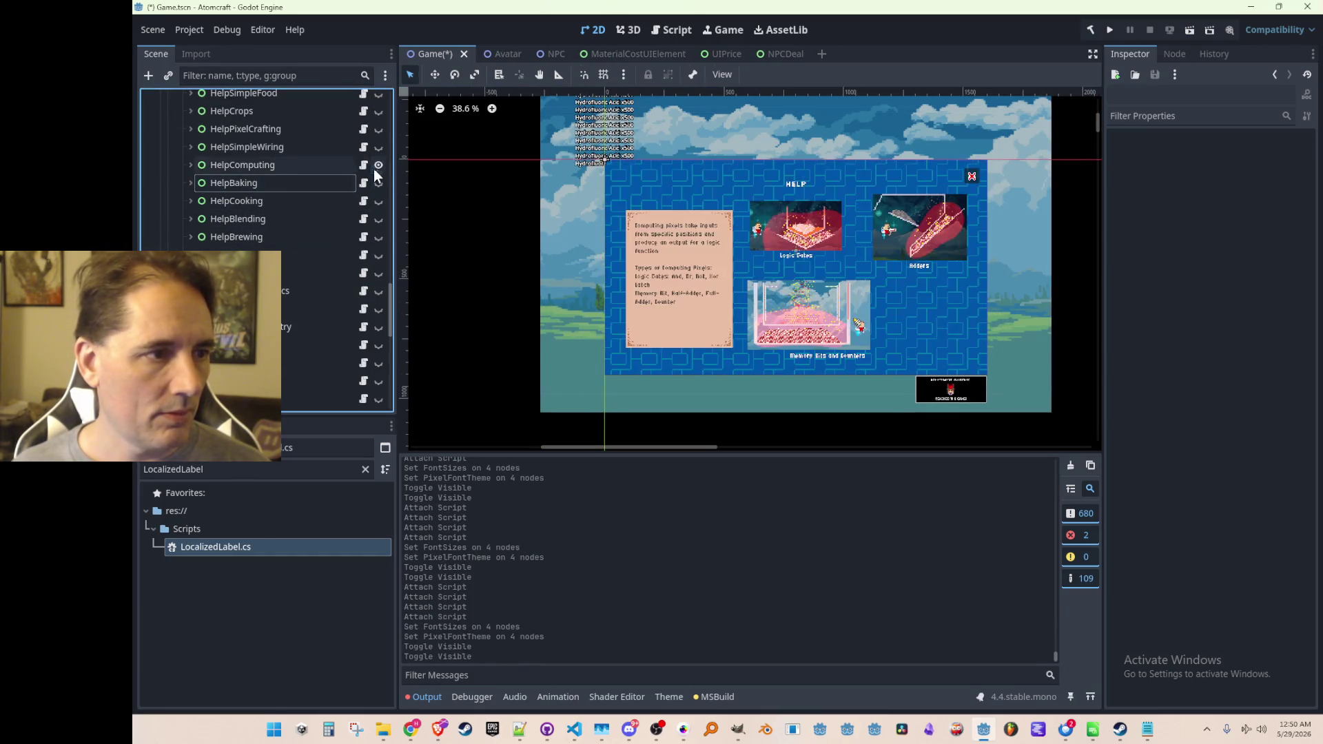
click(188, 165)
scroll(281, 245, down, 3)
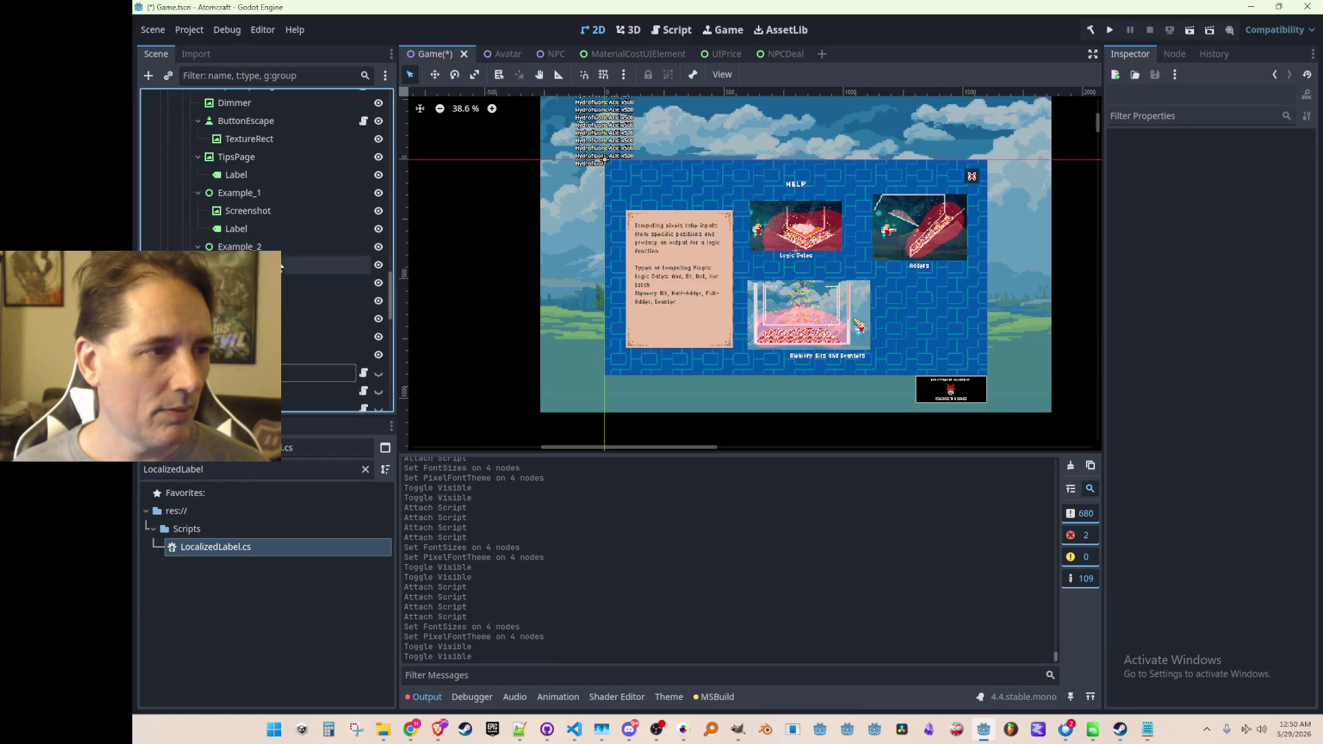
click(246, 179)
Attach LocalizedLabel to the four computing help labels.
drag(253, 544, 304, 170)
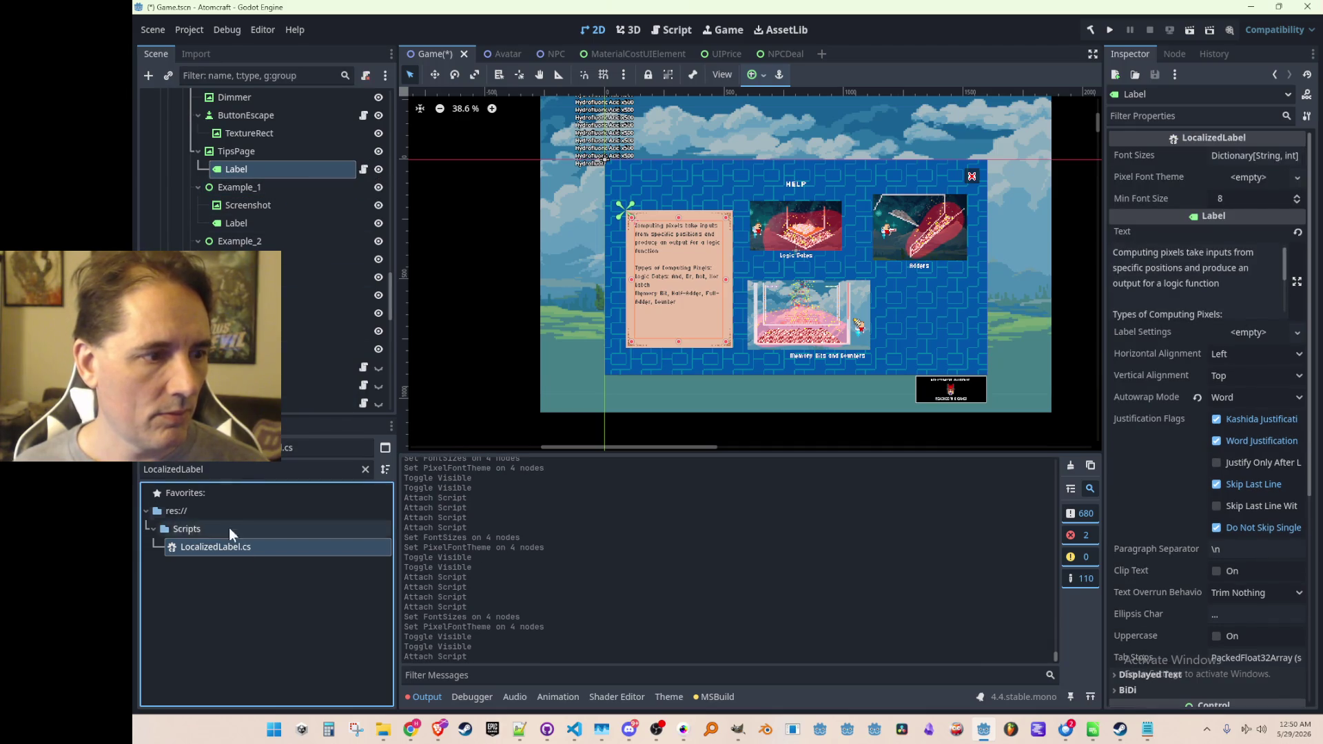
drag(234, 545, 301, 226)
drag(258, 542, 293, 258)
drag(255, 540, 282, 318)
click(300, 207)
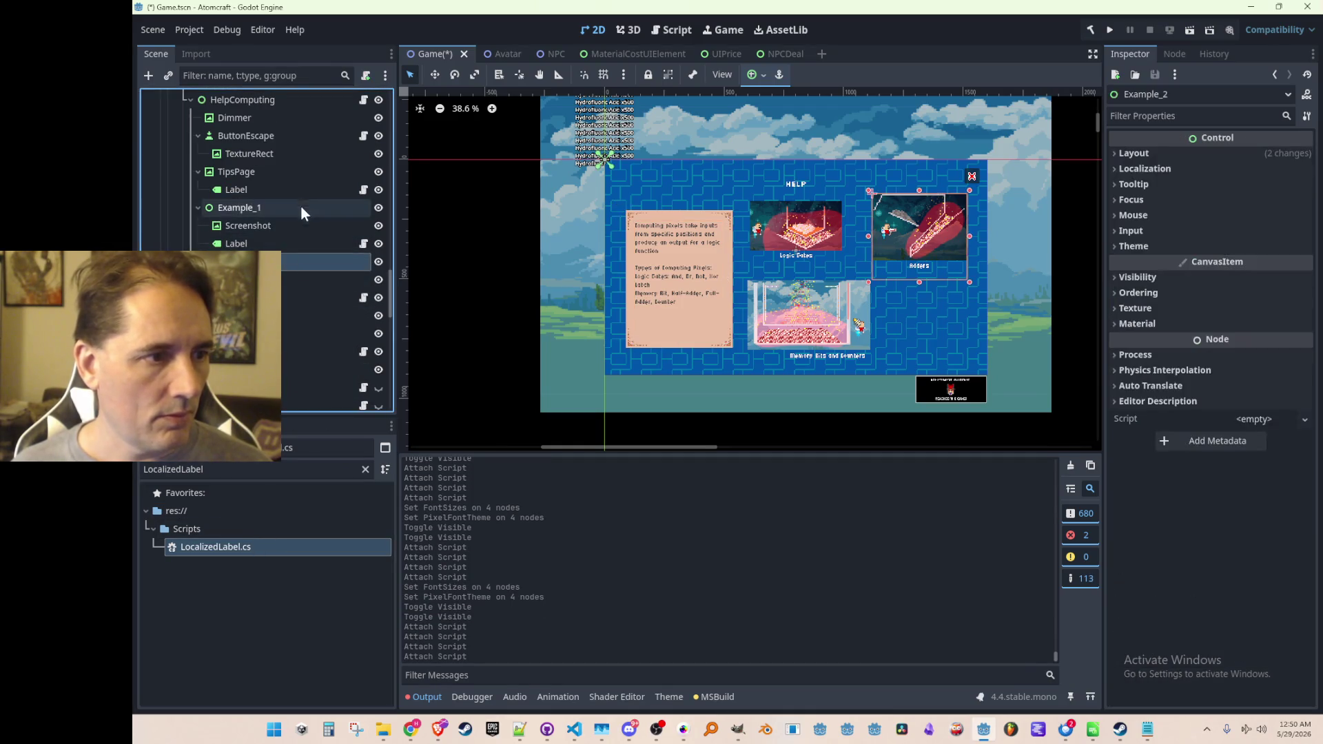
Give all four computing labels the DetailFont.tres Pixel Font Theme and save the scene.
click(308, 191)
ctrl+click(295, 242)
ctrl+click(295, 296)
ctrl+click(312, 353)
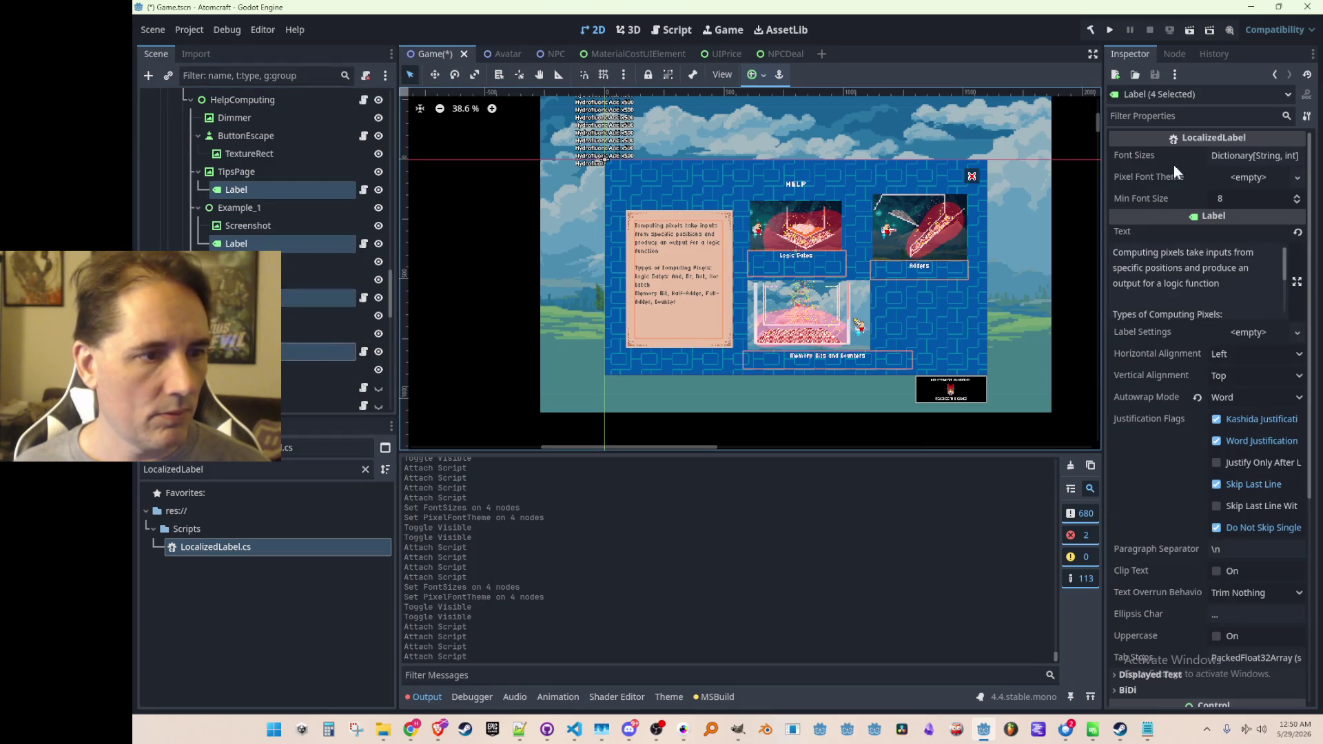
click(1244, 176)
click(1250, 221)
double_click(747, 260)
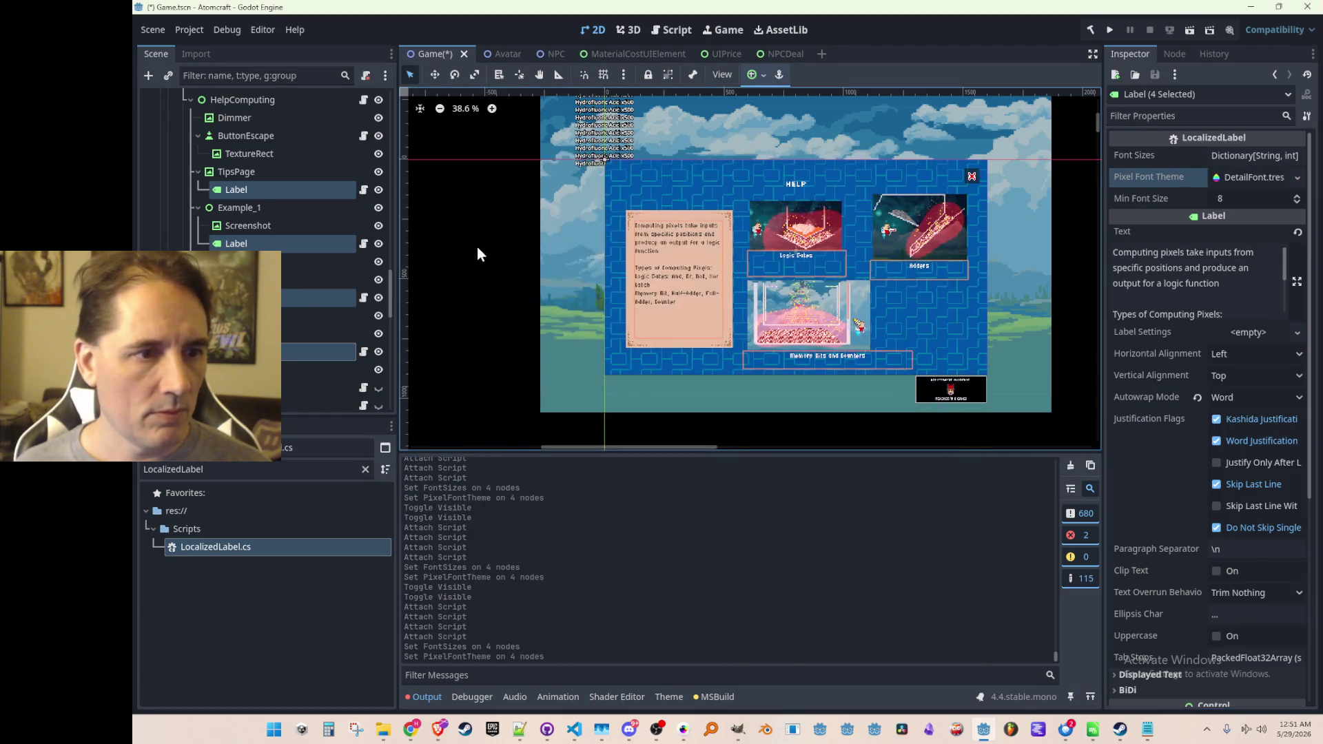
click(476, 246)
key(ctrl+s)
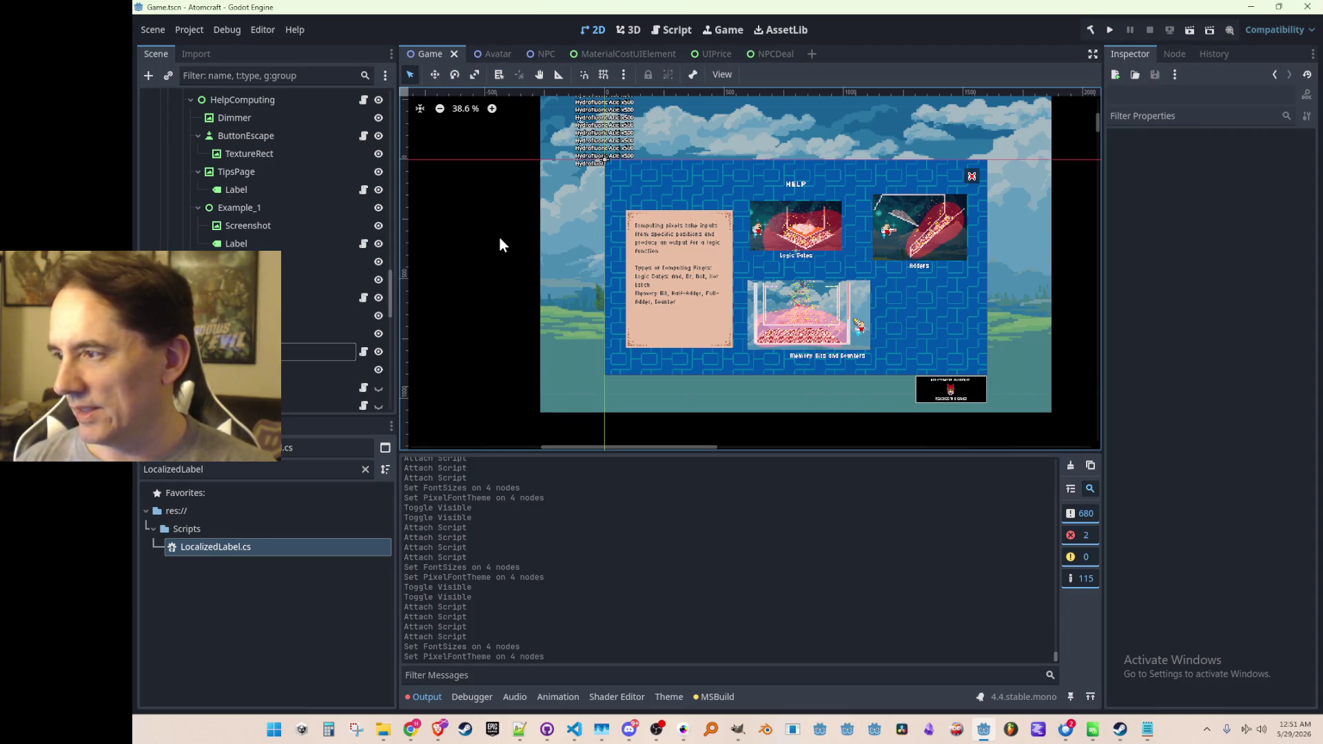
scroll(241, 237, up, 4)
Collapse and hide HelpComputing, then show and expand HelpSimpleWiring.
click(232, 219)
click(192, 219)
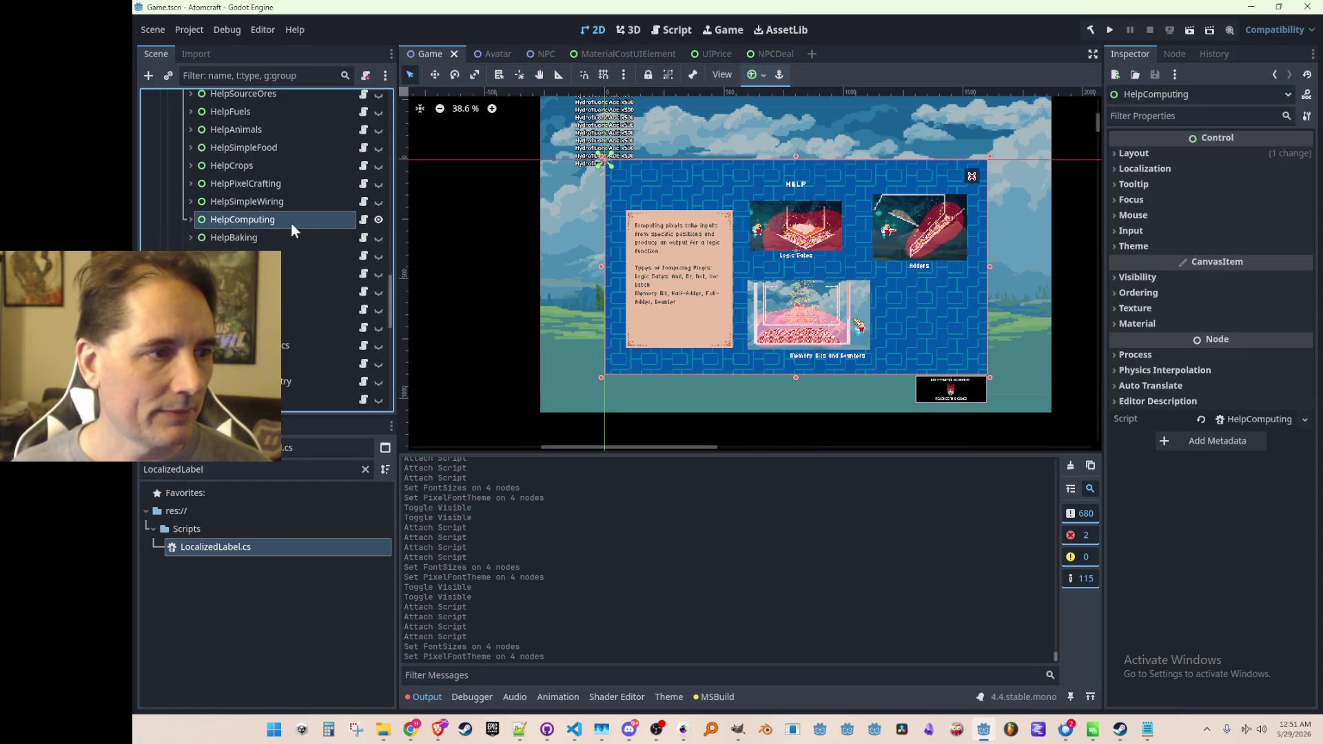
click(378, 219)
click(379, 201)
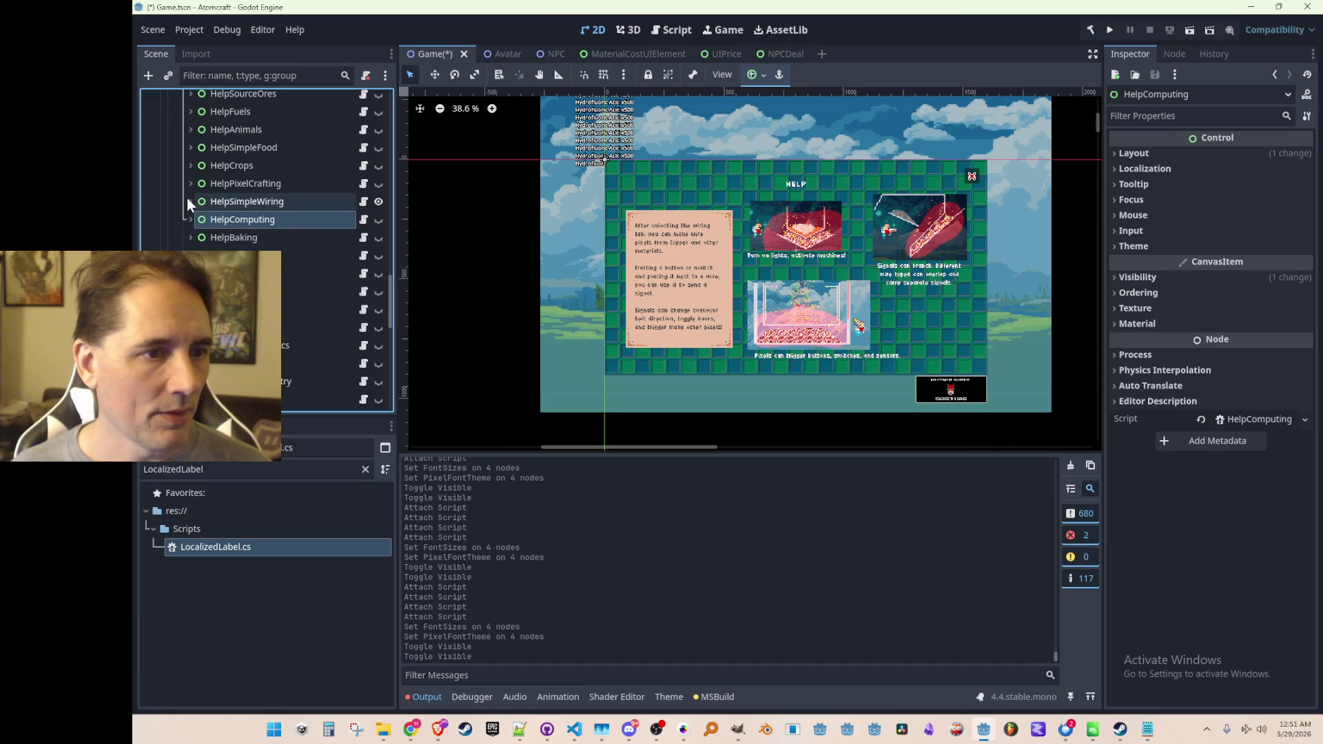
click(189, 200)
scroll(262, 220, down, 4)
click(269, 171)
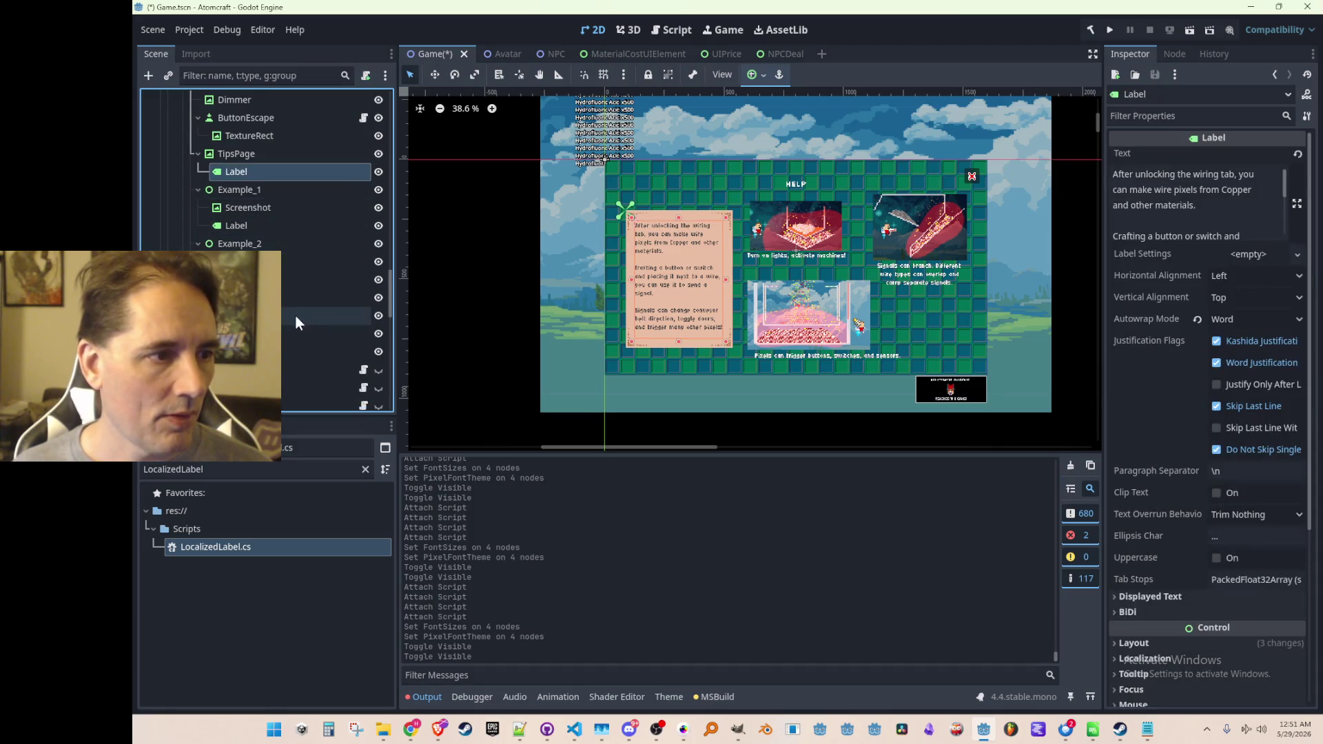
Attach LocalizedLabel to the wiring screen's TipsPage and example labels.
drag(237, 547, 285, 162)
drag(236, 553, 305, 202)
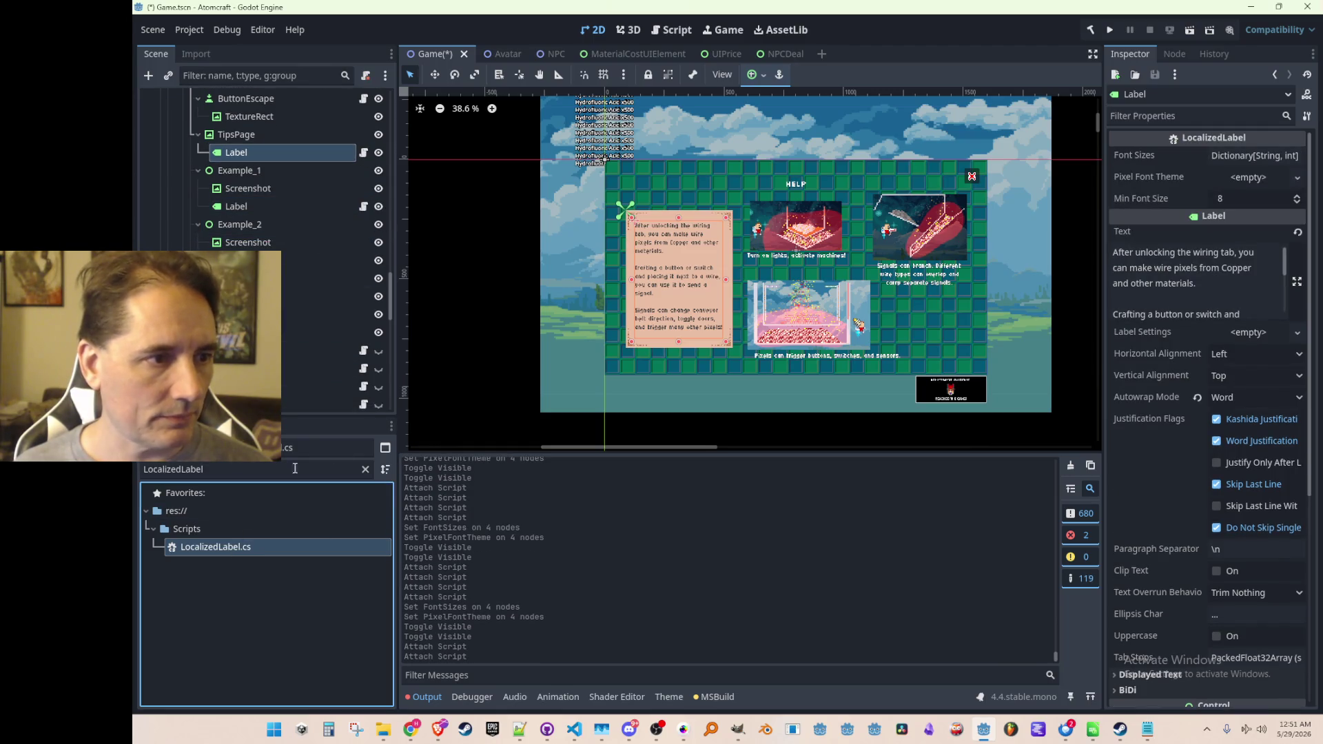
drag(257, 553, 306, 262)
drag(276, 544, 314, 297)
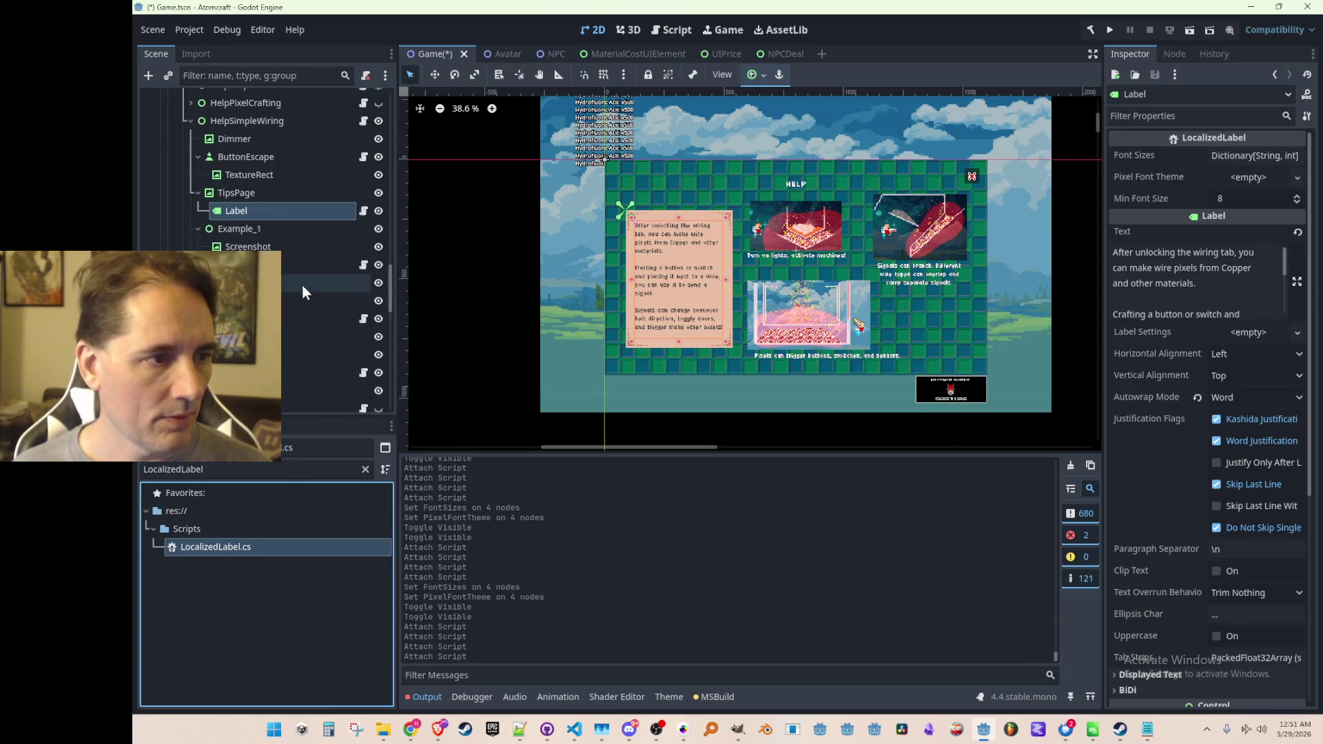
Select all four wiring labels and paste the copied Font Sizes onto them.
ctrl+click(291, 321)
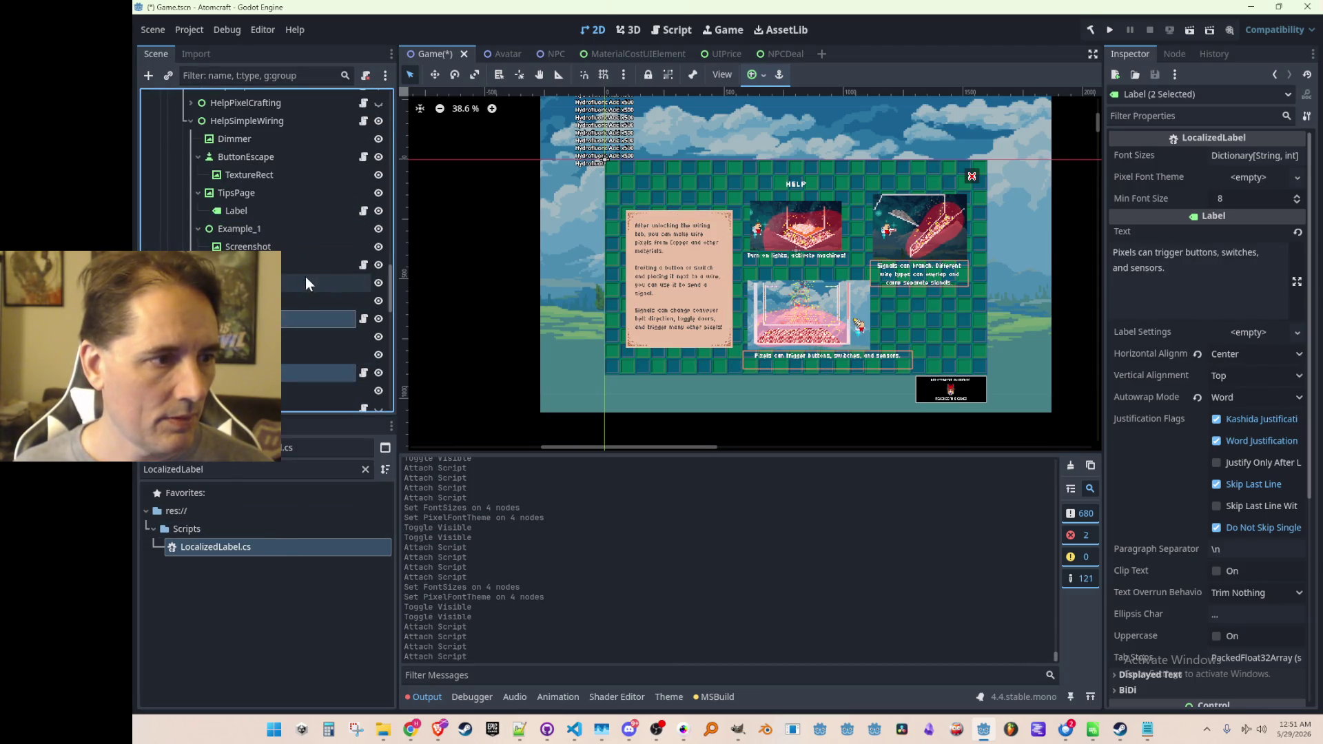
ctrl+click(304, 267)
ctrl+click(313, 212)
right_click(1217, 153)
click(1243, 173)
Set the Pixel Font Theme to DetailFont.tres, collapse HelpSimpleWiring, and save the scene.
click(1244, 177)
click(1244, 221)
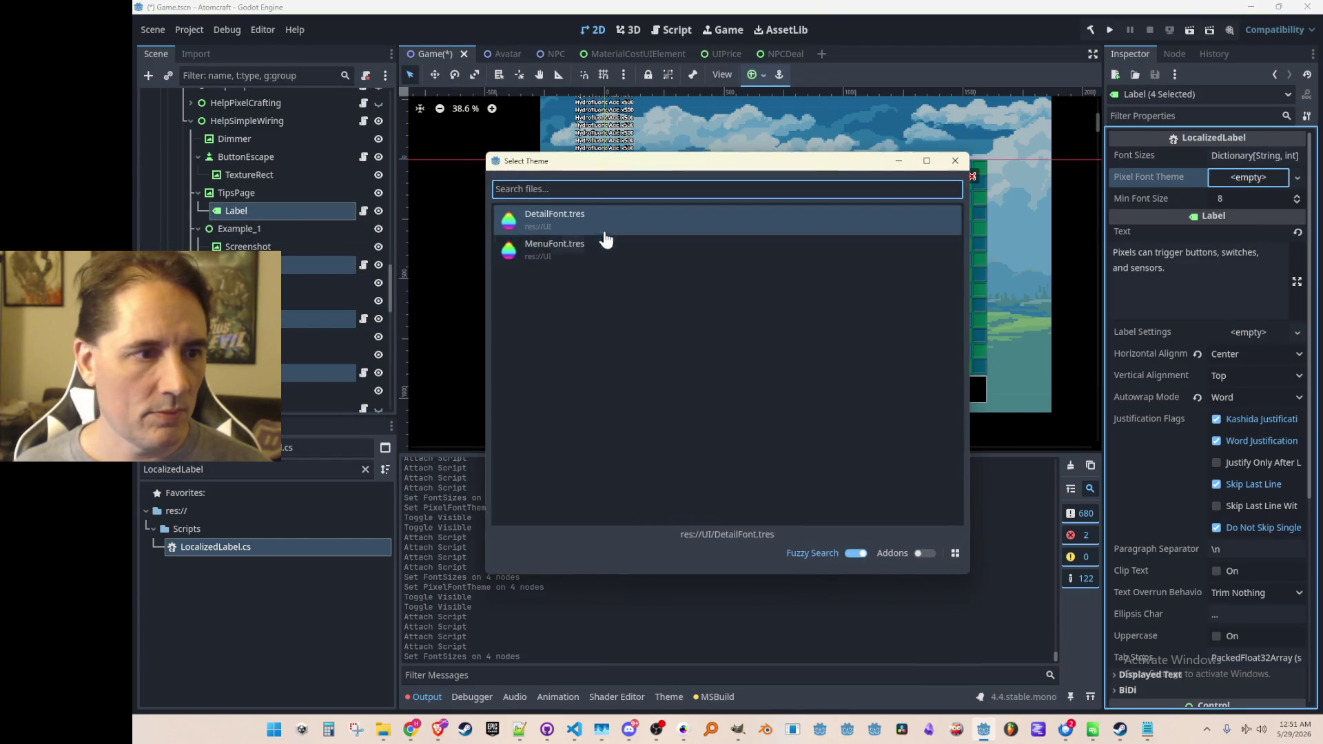
double_click(597, 219)
click(186, 120)
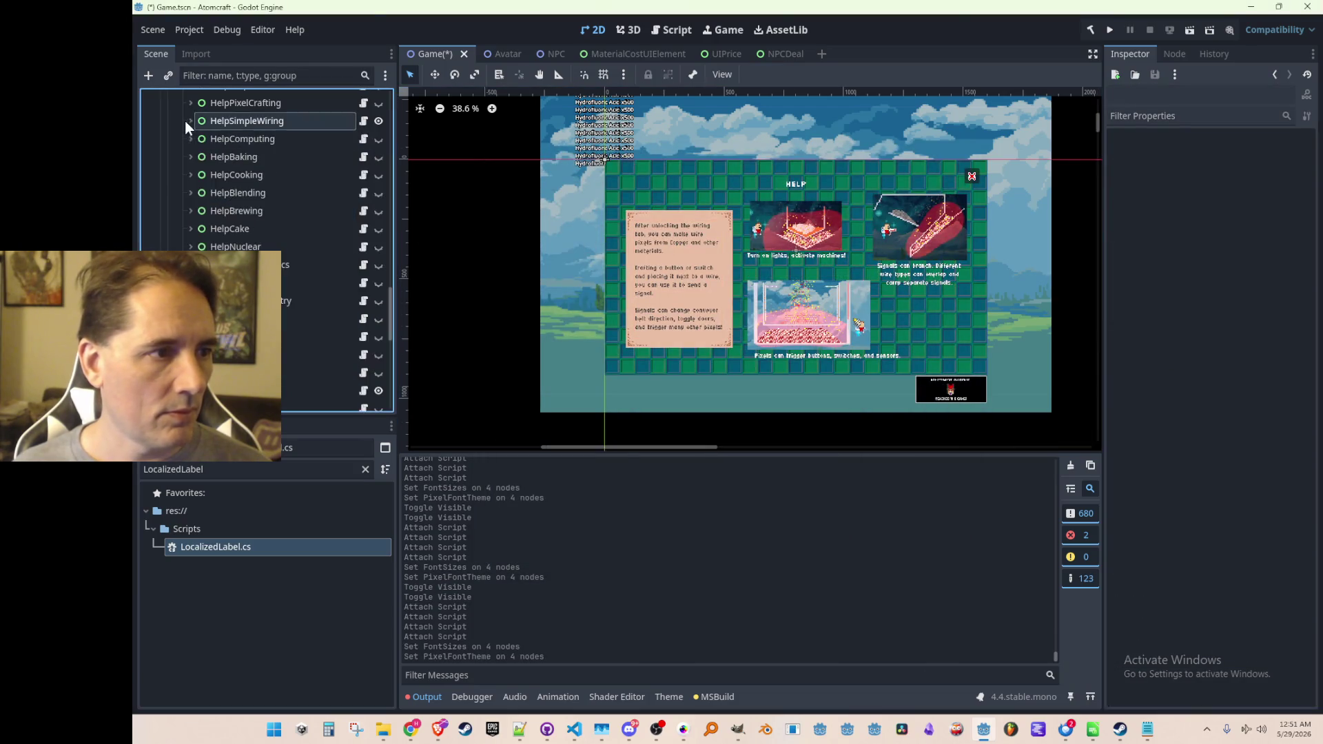
scroll(225, 217, up, 3)
key(ctrl+s)
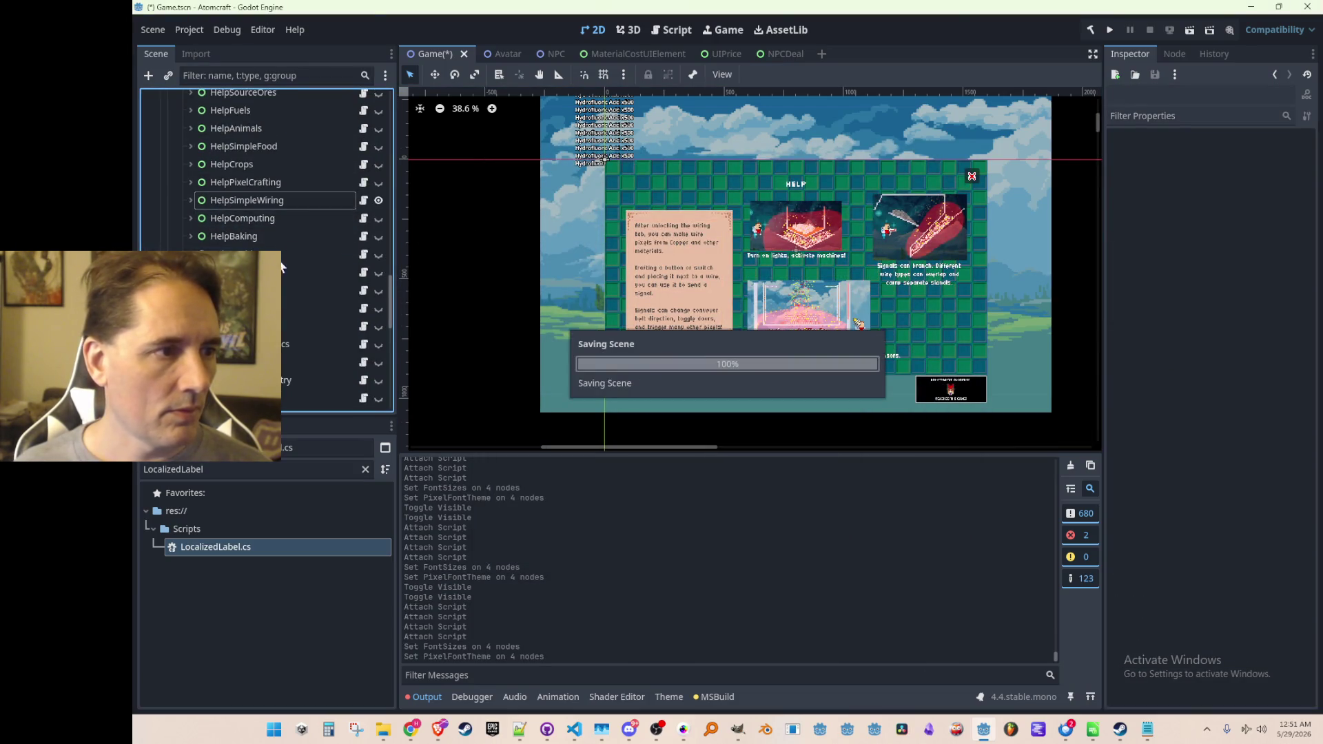
scroll(323, 301, up, 4)
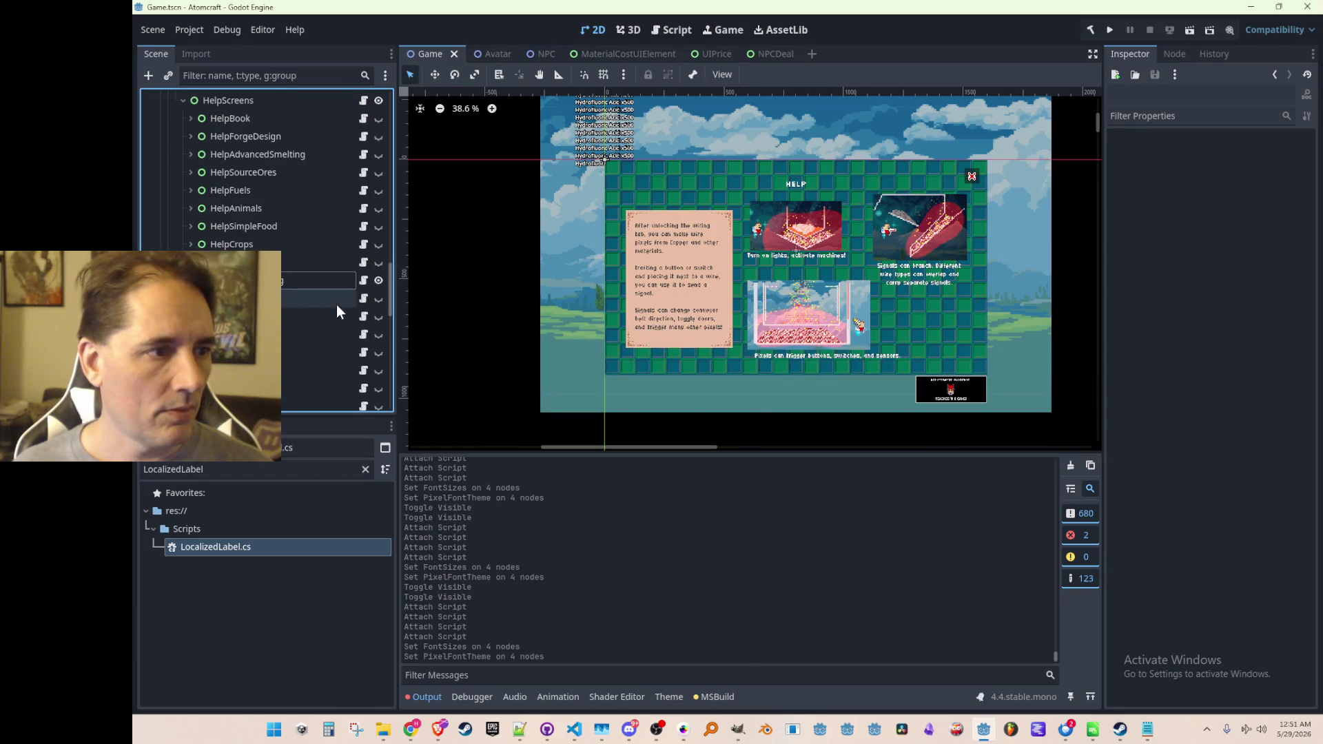
Hide HelpSimpleWiring, then show and expand HelpPixelCrafting.
click(378, 275)
click(379, 262)
click(190, 262)
scroll(228, 276, down, 3)
Attach LocalizedLabel to the Pixel Crafting tips and example labels.
click(338, 193)
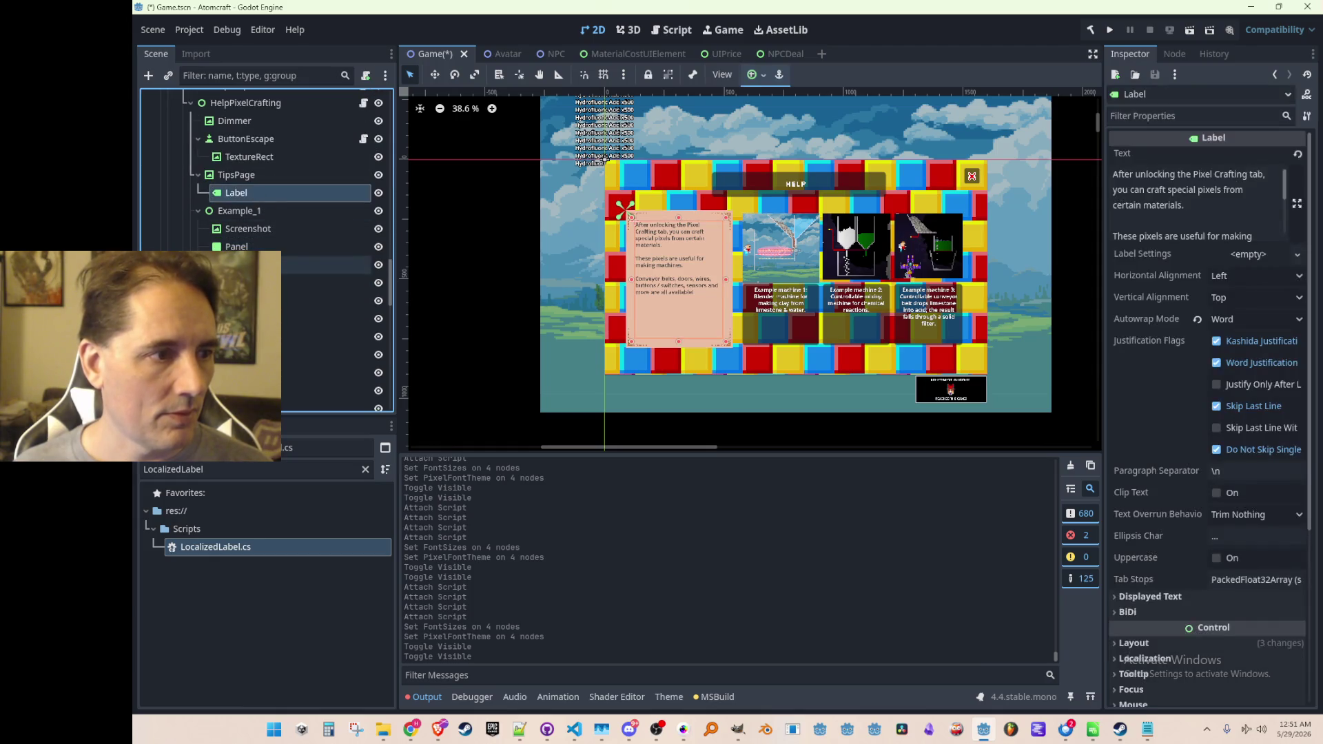
scroll(283, 259, down, 2)
mouse_move(214, 546)
mouse_down()
mouse_move(298, 186)
mouse_move(291, 151)
mouse_up()
mouse_move(244, 548)
mouse_down()
mouse_move(295, 277)
mouse_move(294, 212)
mouse_move(276, 471)
mouse_move(272, 262)
mouse_move(275, 273)
mouse_up()
mouse_move(277, 544)
mouse_down()
mouse_move(296, 321)
mouse_move(303, 329)
mouse_up()
Select all four Pixel Crafting labels and paste the copied Font Sizes onto them.
scroll(309, 350, up, 2)
click(297, 371)
ctrl+click(295, 298)
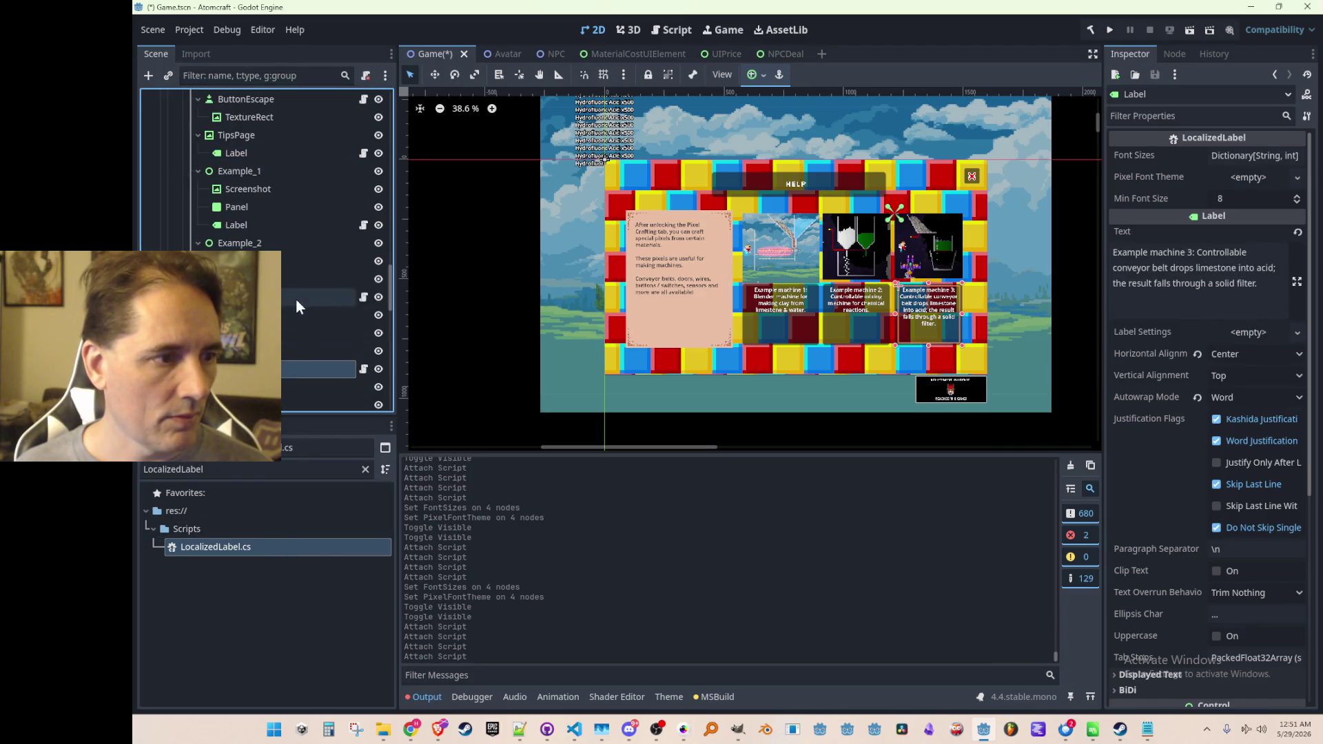
ctrl+click(304, 227)
ctrl+click(321, 151)
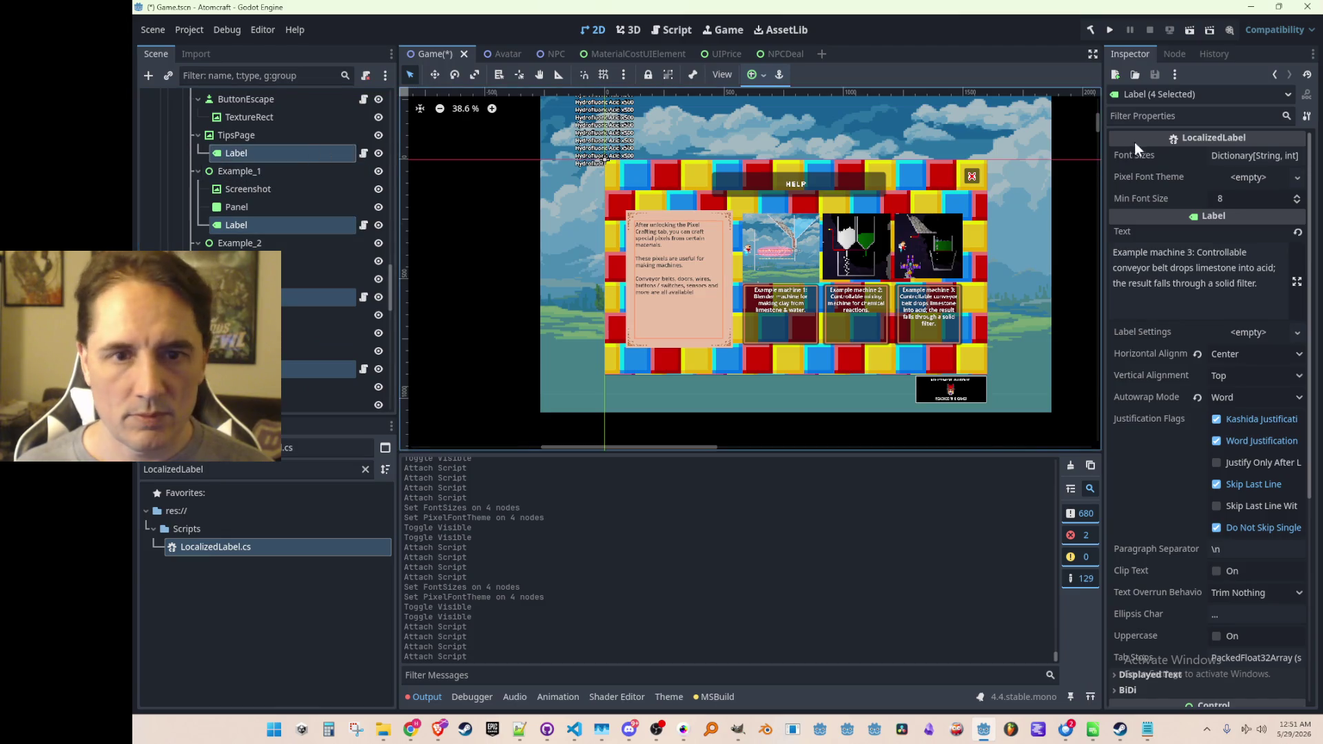
right_click(1169, 156)
click(1184, 176)
Set the Pixel Font Theme to DetailFont.tres, save, and hide the Pixel Crafting screen.
click(1242, 178)
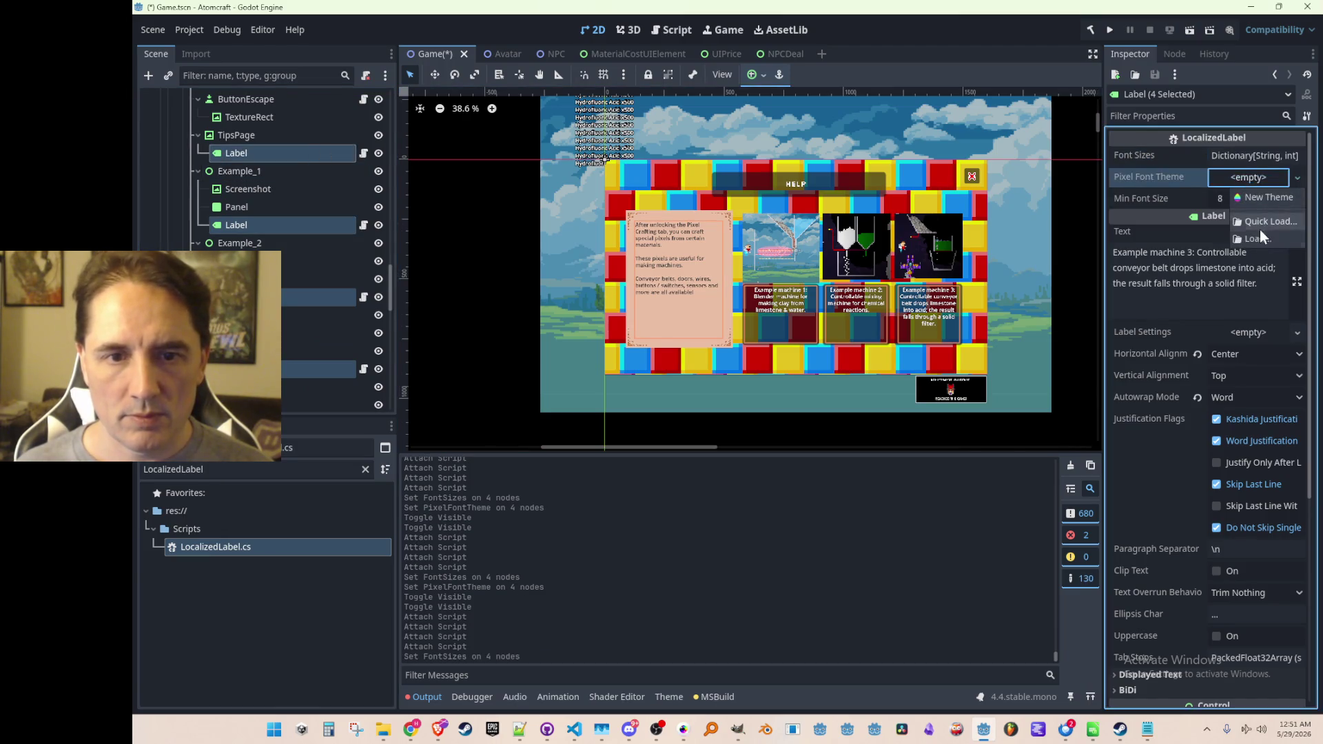
double_click(581, 219)
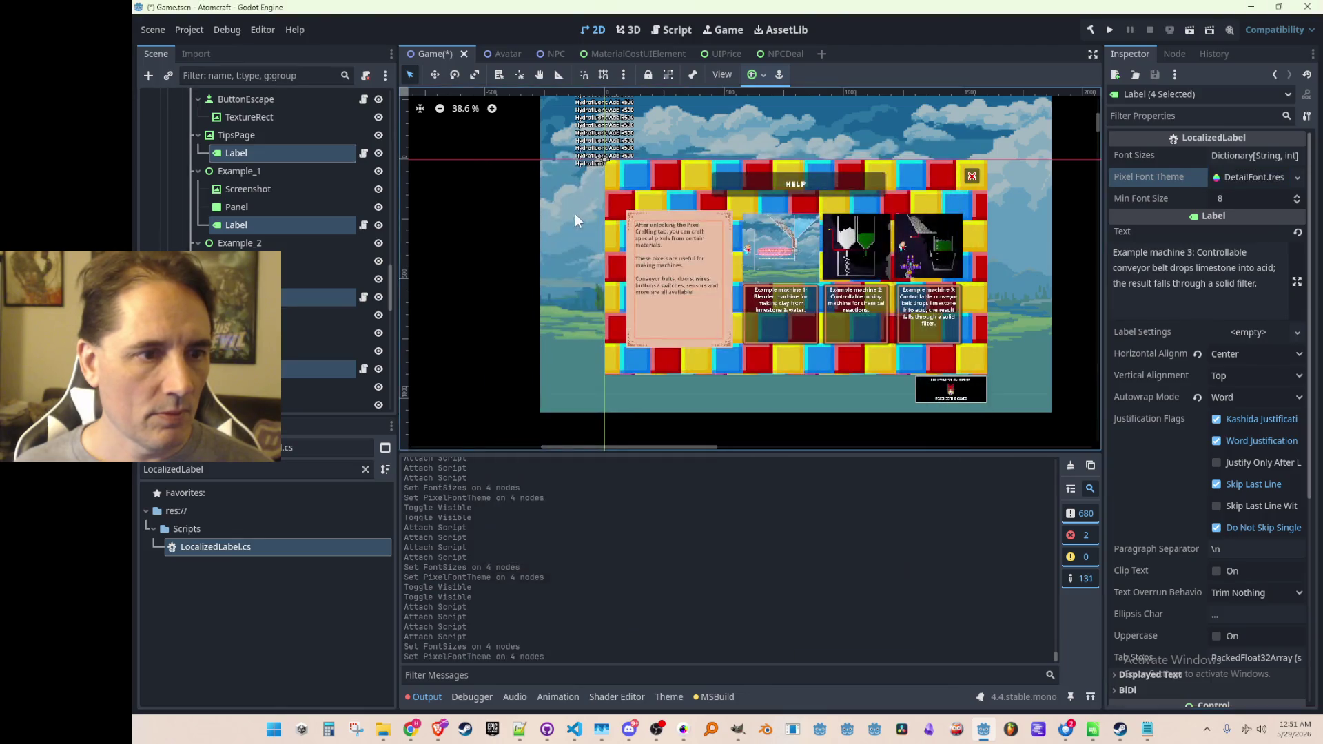
key(ctrl+s)
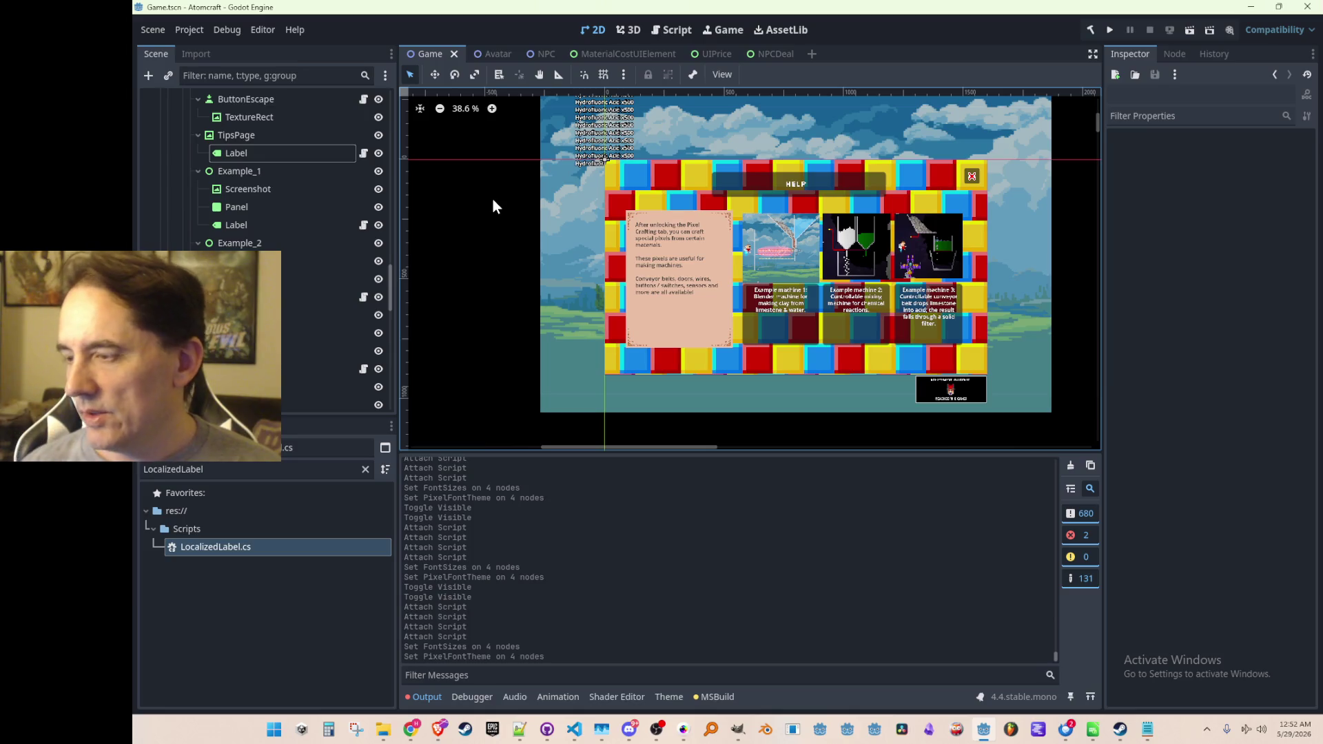
scroll(343, 227, up, 5)
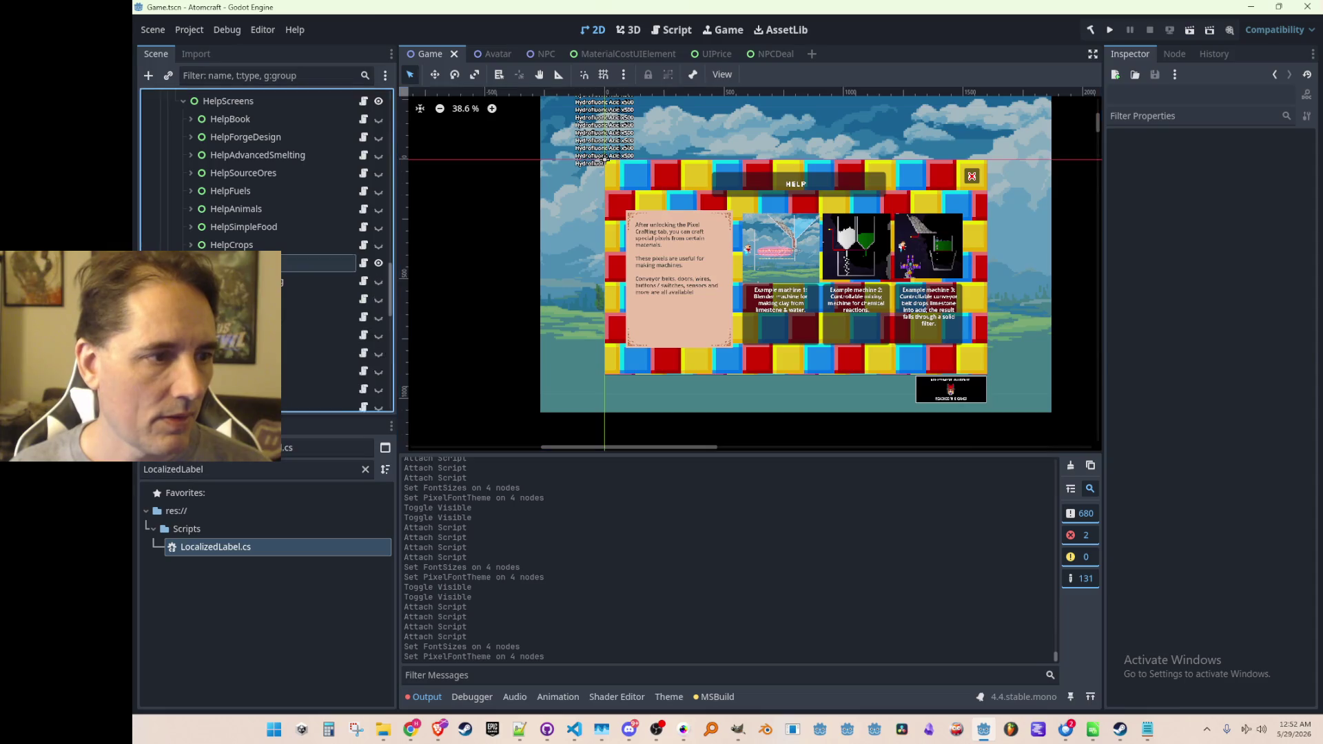
click(378, 260)
Show the crops help screen and attach LocalizedLabel to its tips, example, loam and Mites labels.
click(378, 246)
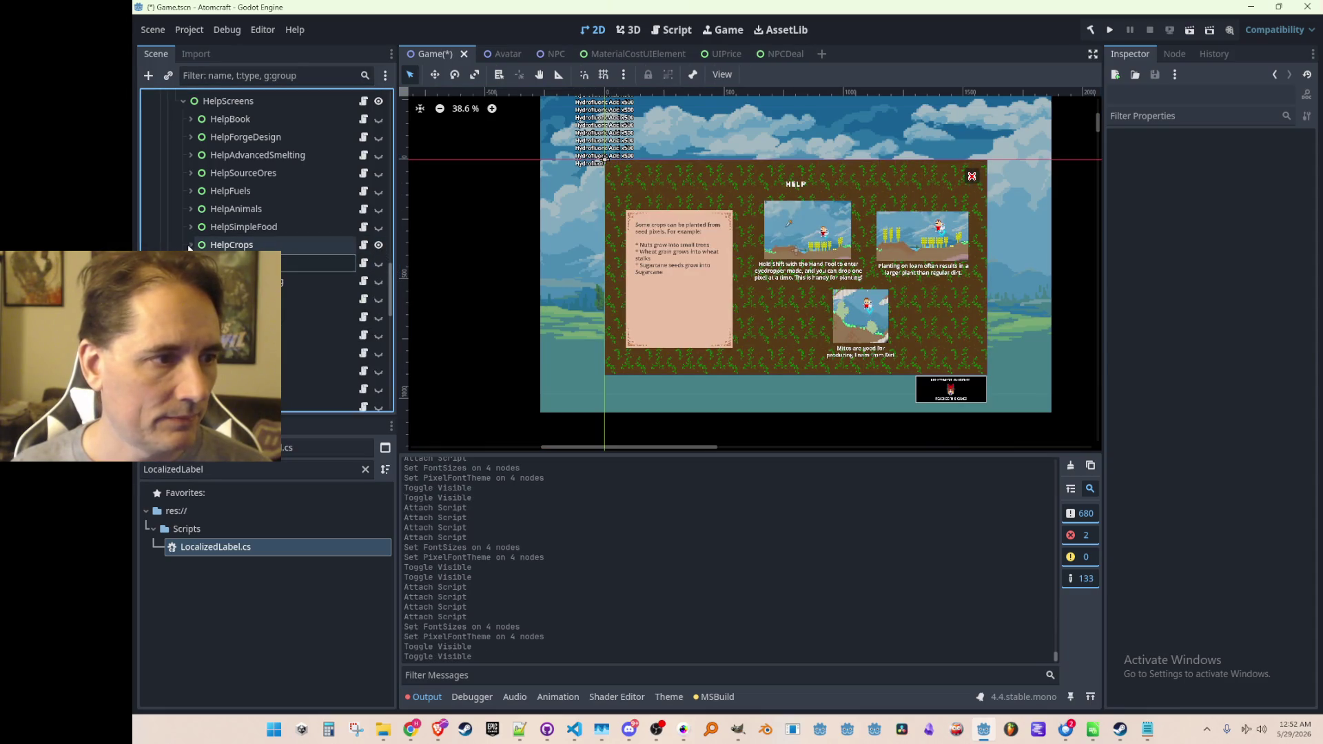
scroll(251, 223, down, 3)
click(248, 214)
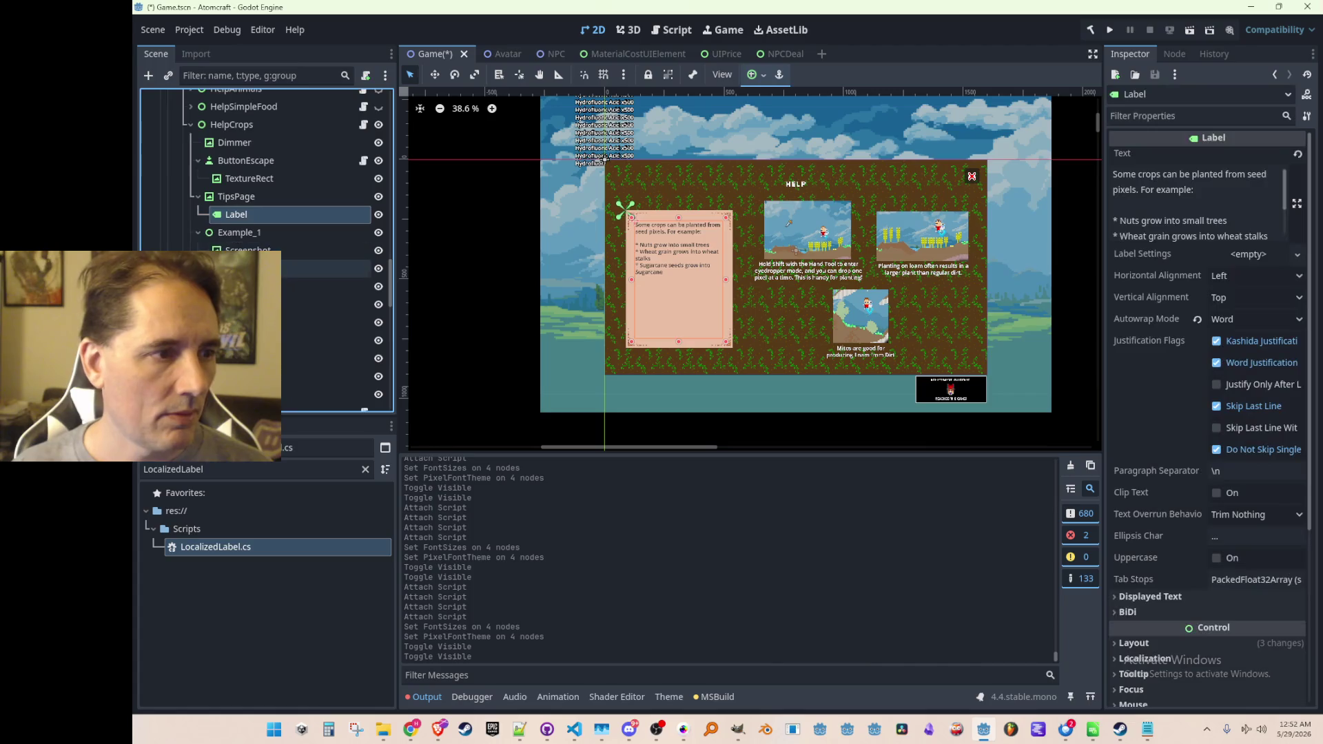
mouse_move(240, 548)
mouse_down()
mouse_move(329, 225)
mouse_move(321, 212)
mouse_up()
click(310, 263)
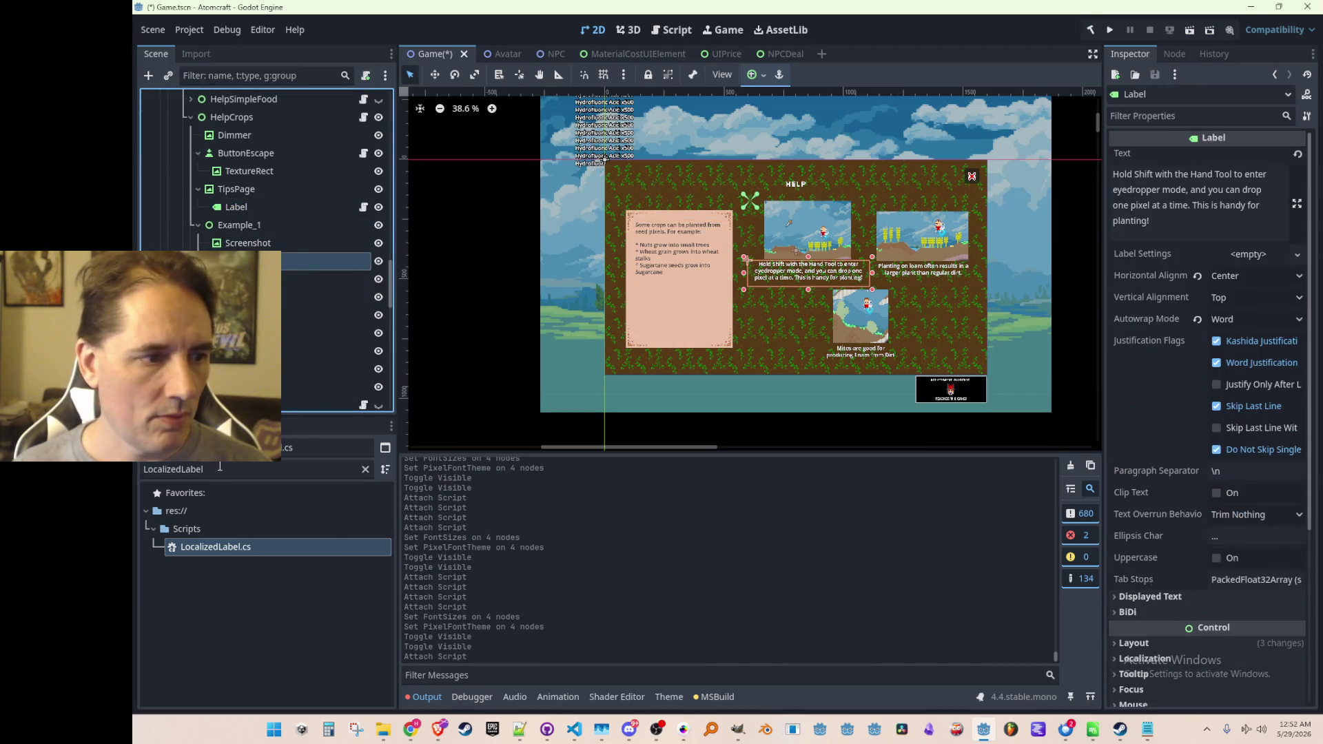
drag(213, 547, 303, 314)
drag(306, 257, 304, 261)
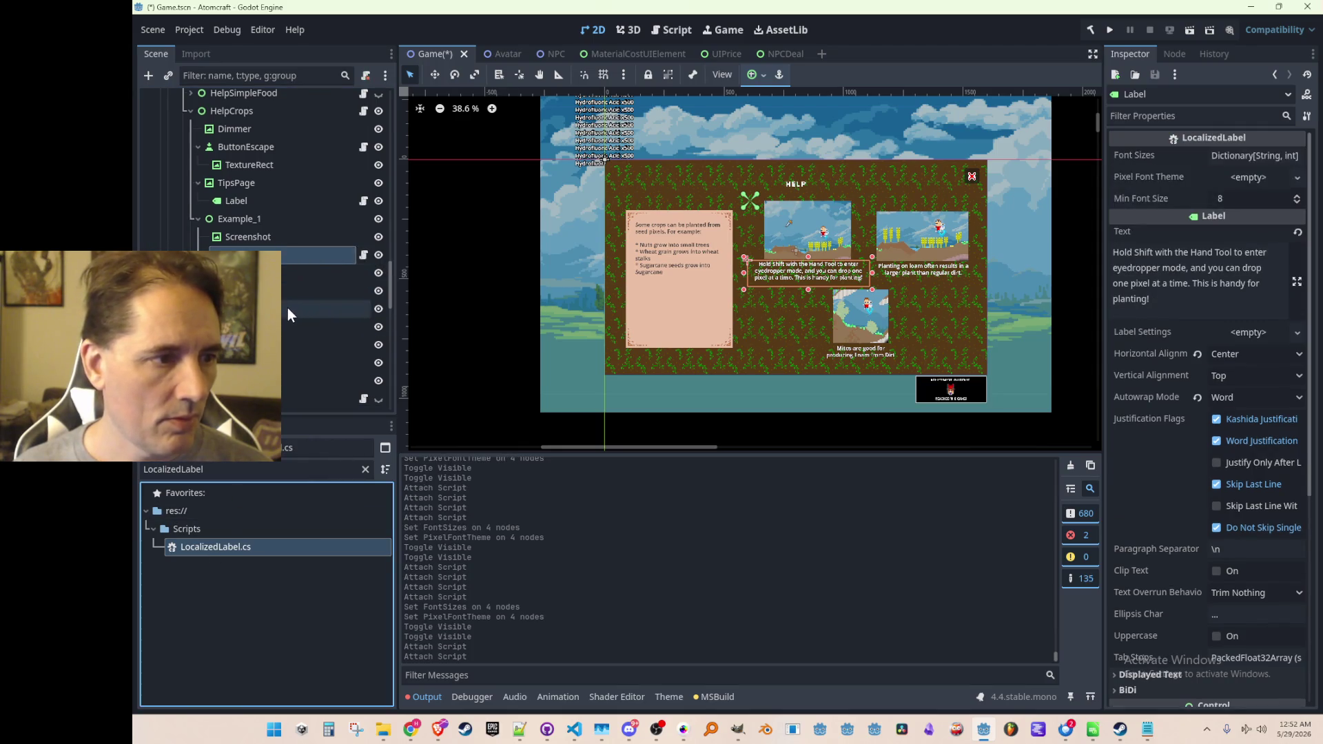
click(287, 307)
drag(266, 545, 324, 337)
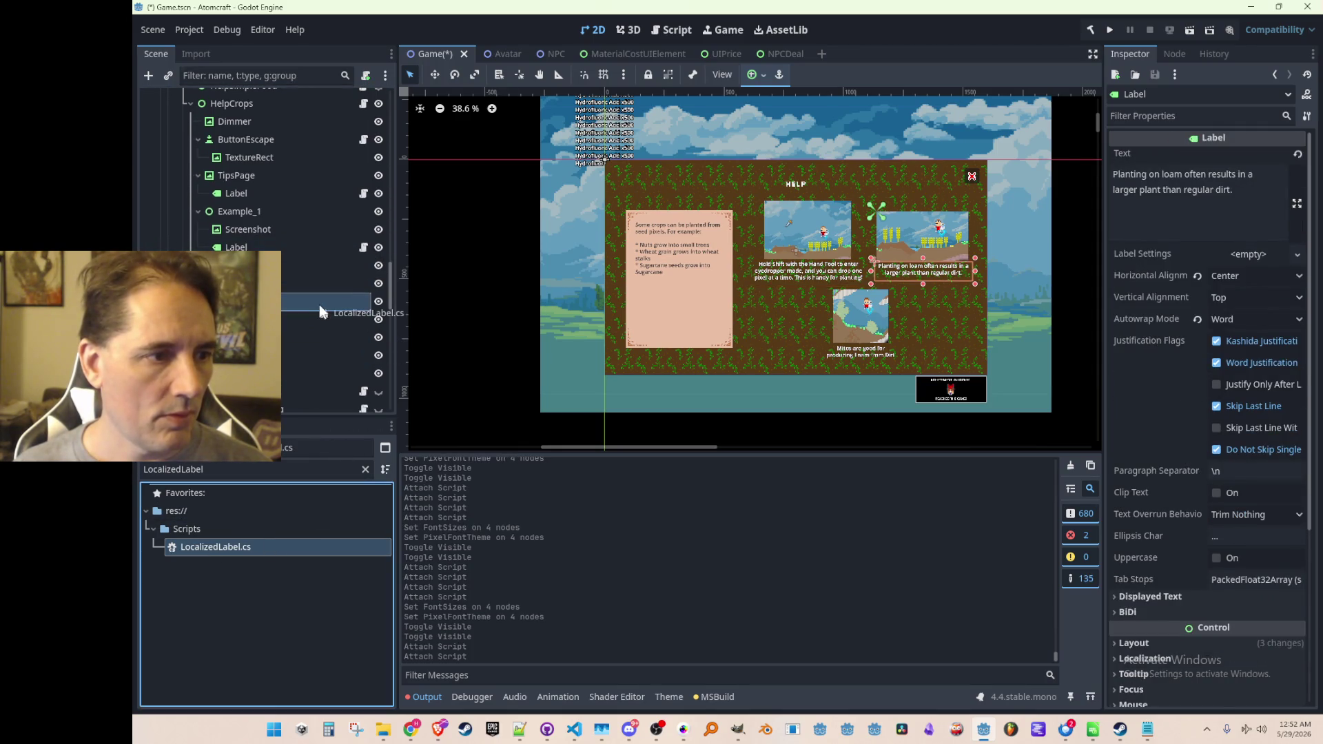
click(287, 356)
drag(234, 546, 298, 348)
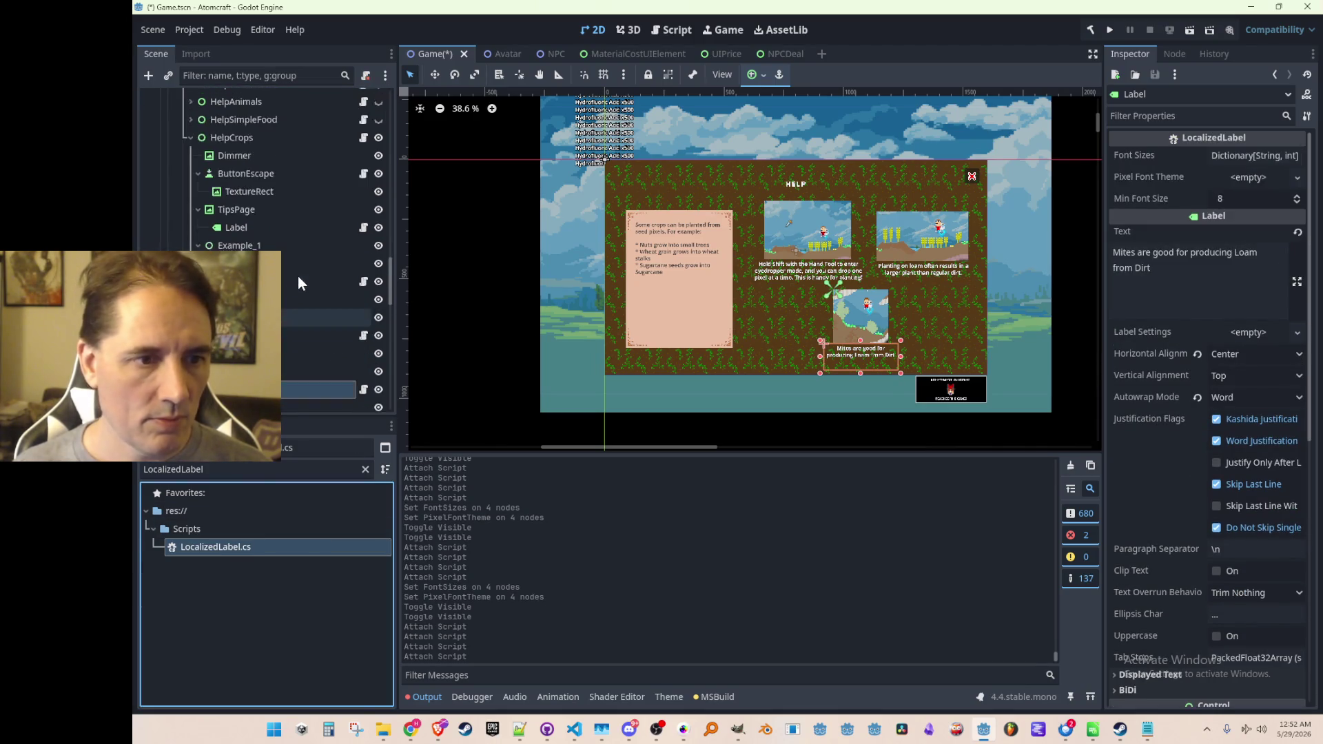
Select the four crops labels, Quick Load DetailFont as their Pixel Font Theme, and save the scene.
ctrl+click(283, 187)
ctrl+click(270, 241)
ctrl+click(303, 295)
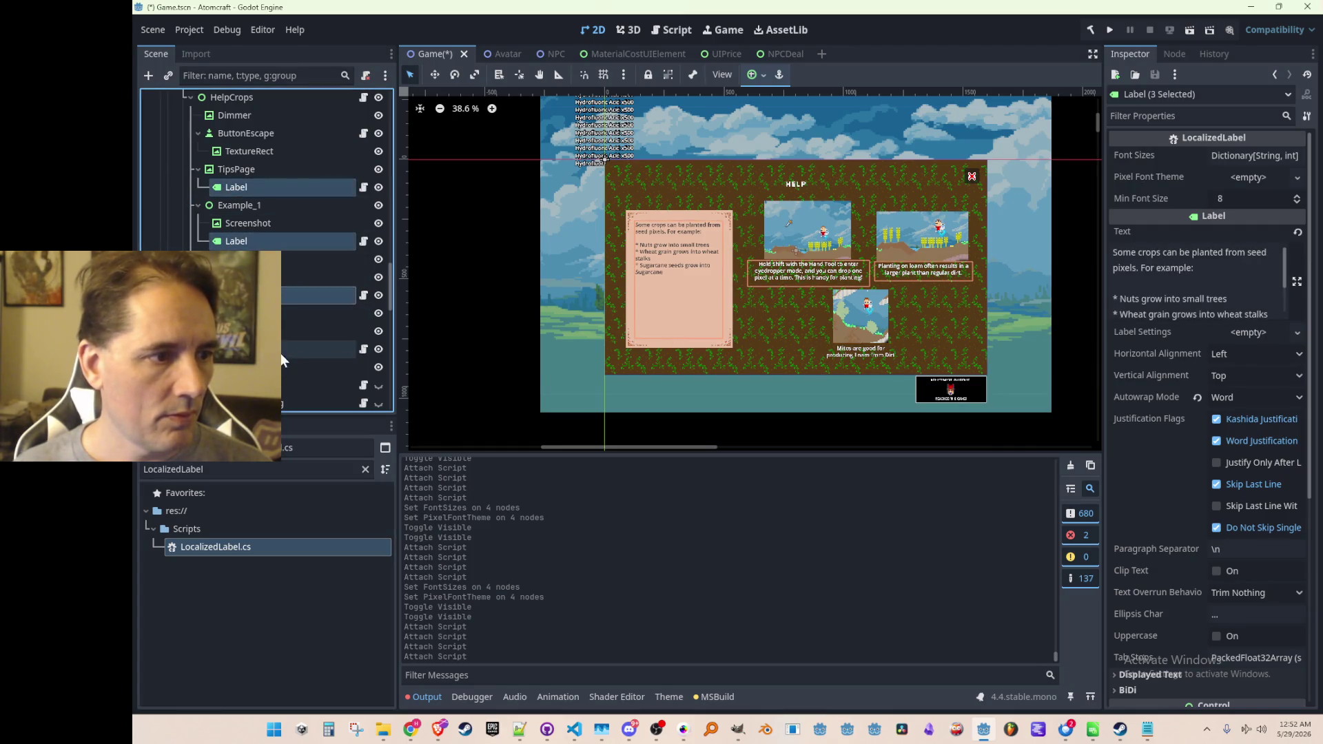
click(1233, 181)
click(1270, 221)
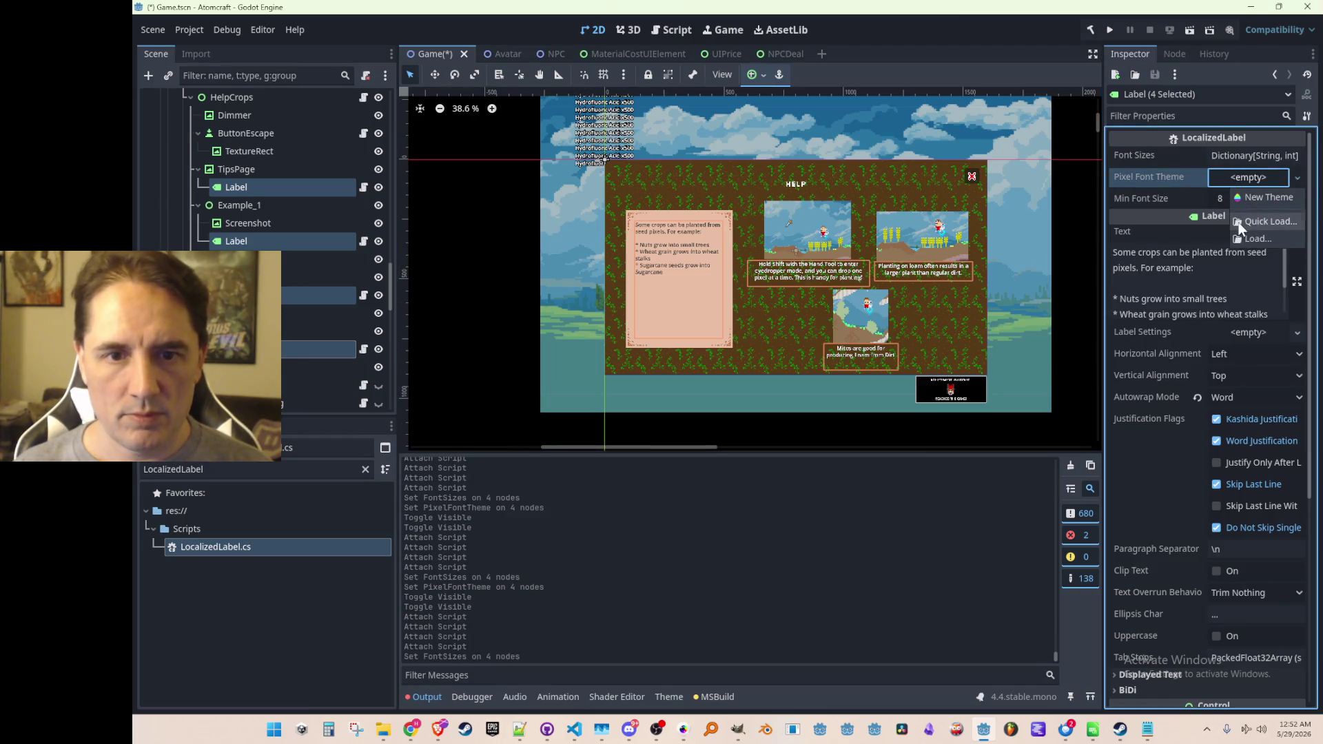
double_click(582, 260)
key(ctrl+s)
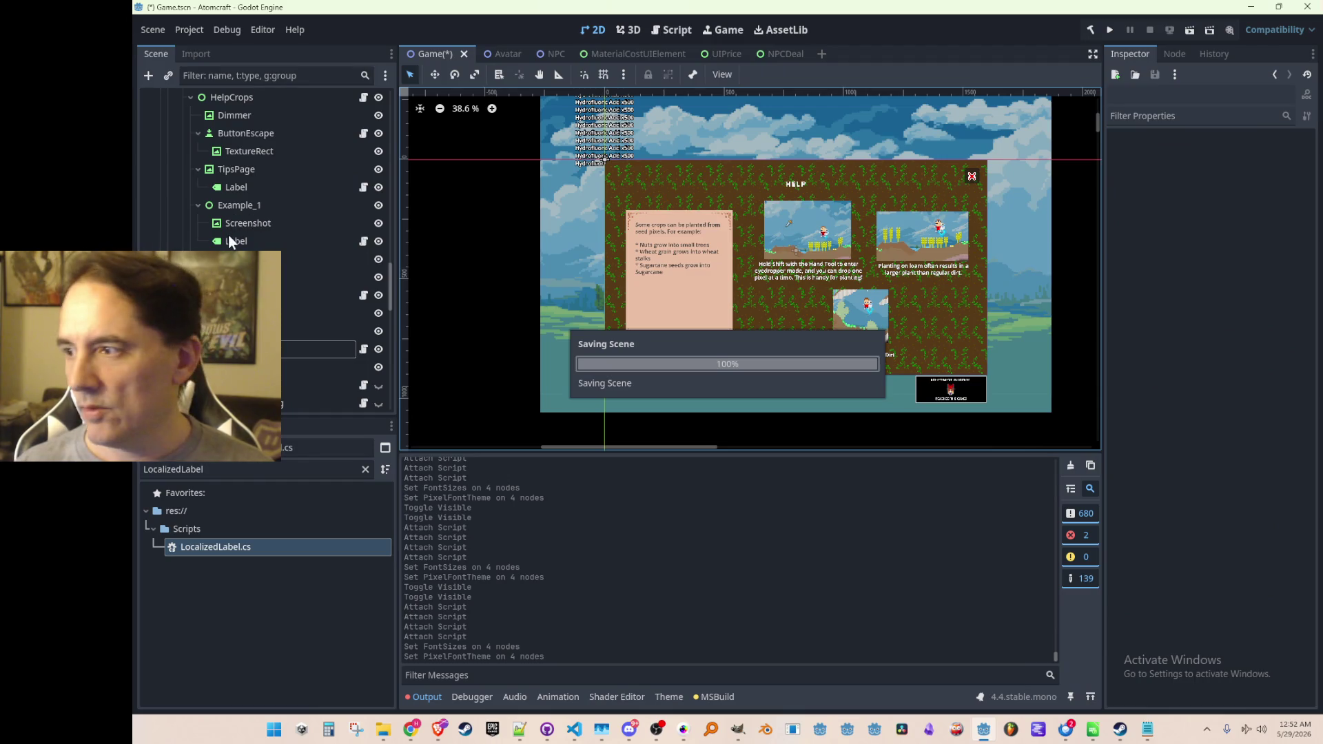
Hide the HelpCrops screen again.
scroll(256, 235, up, 2)
scroll(256, 236, up, 2)
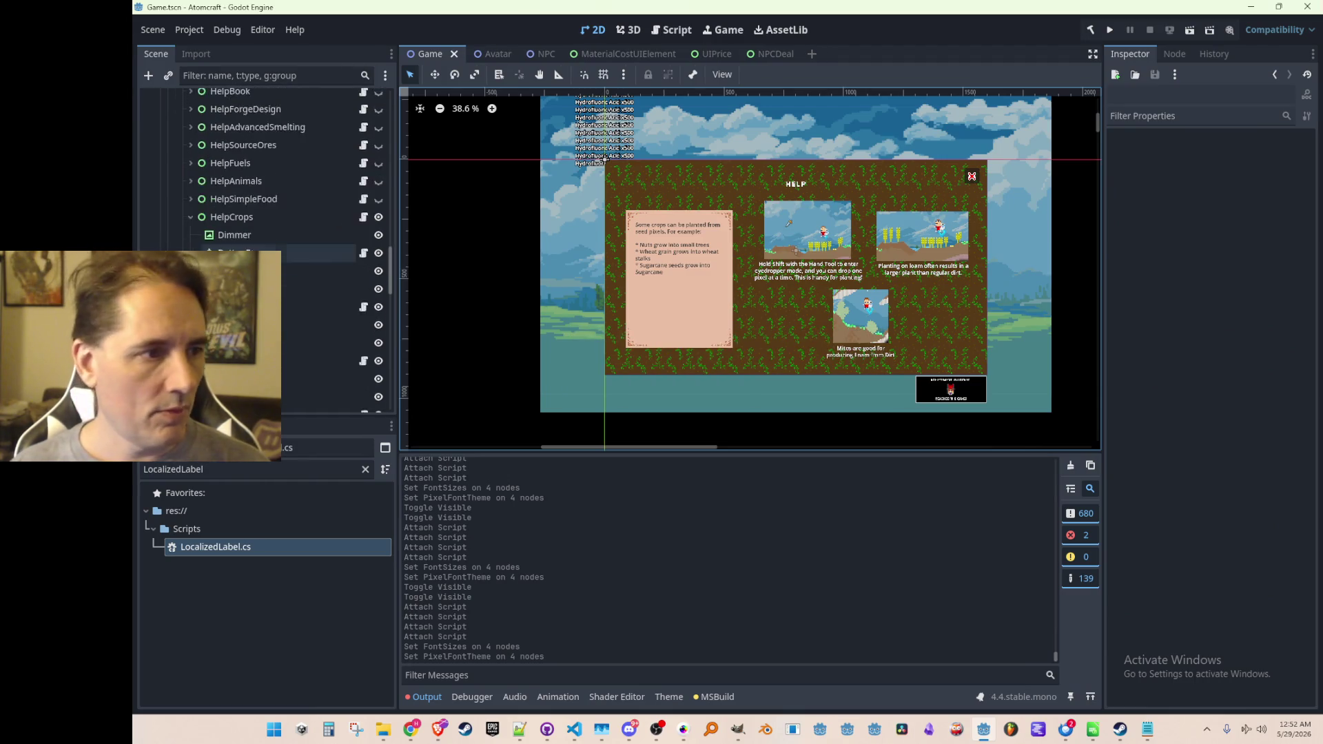
click(257, 257)
click(378, 257)
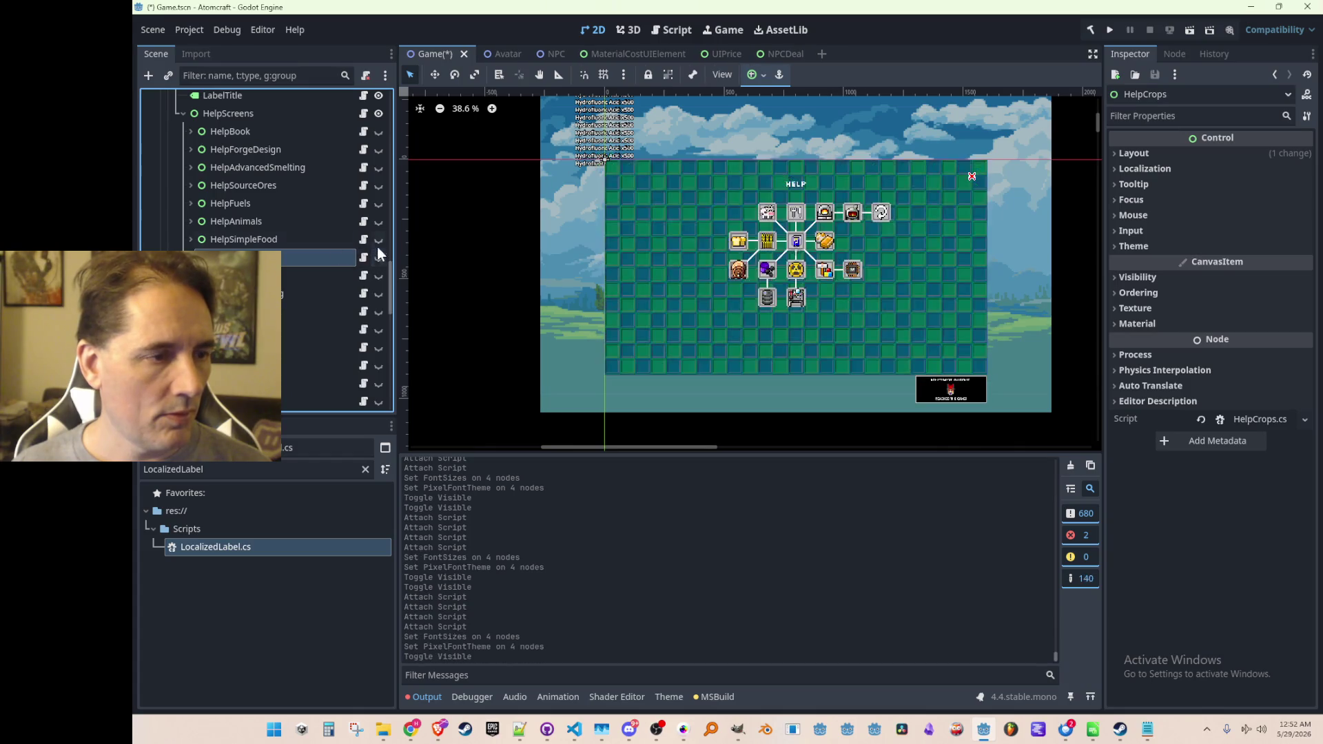
Show and expand the simple food help screen and attach LocalizedLabel to its tips label.
click(379, 239)
click(190, 239)
scroll(258, 248, down, 1)
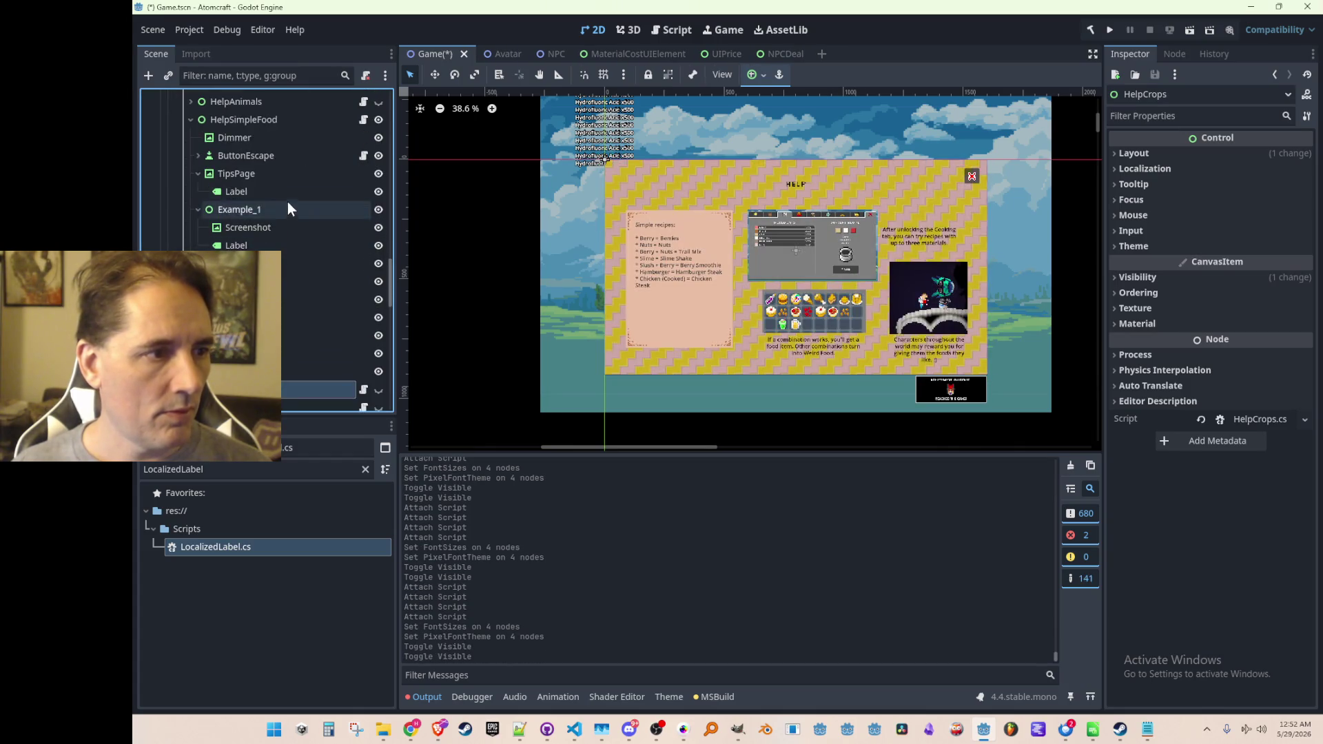
click(262, 192)
drag(201, 548, 301, 184)
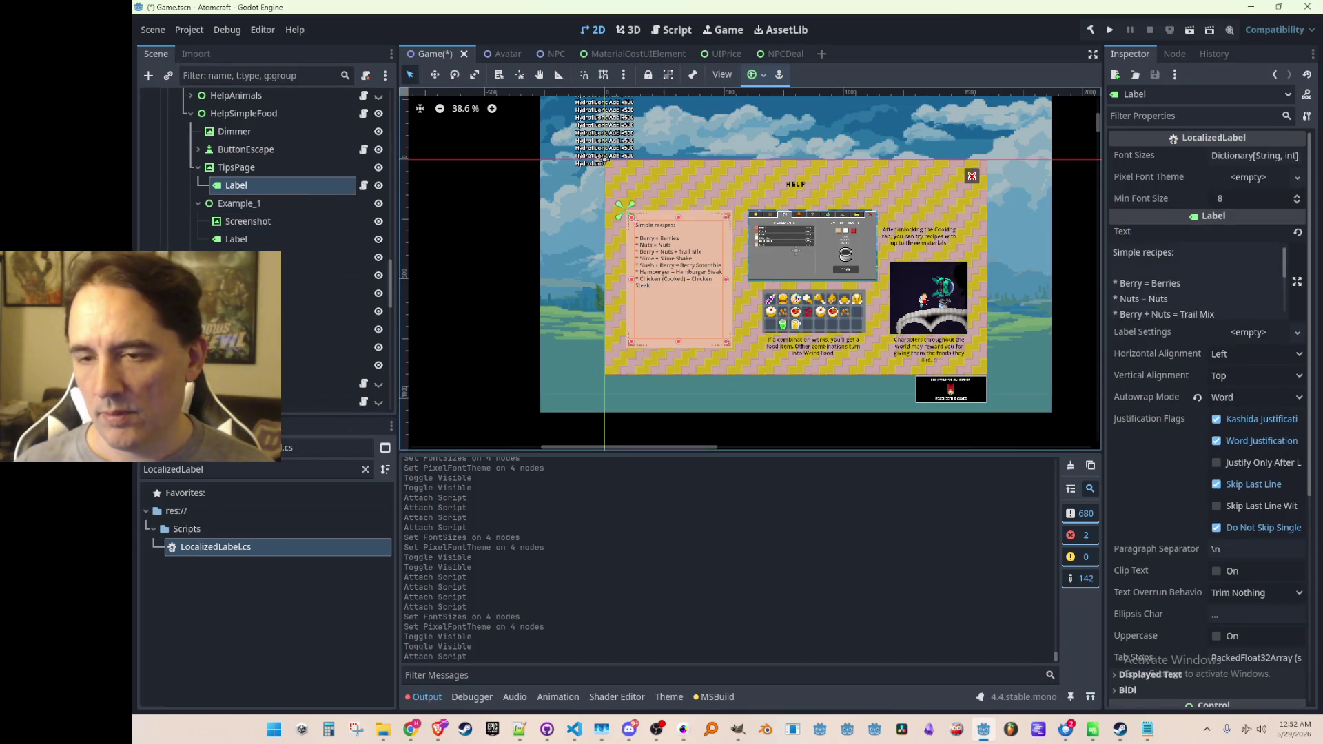
click(526, 734)
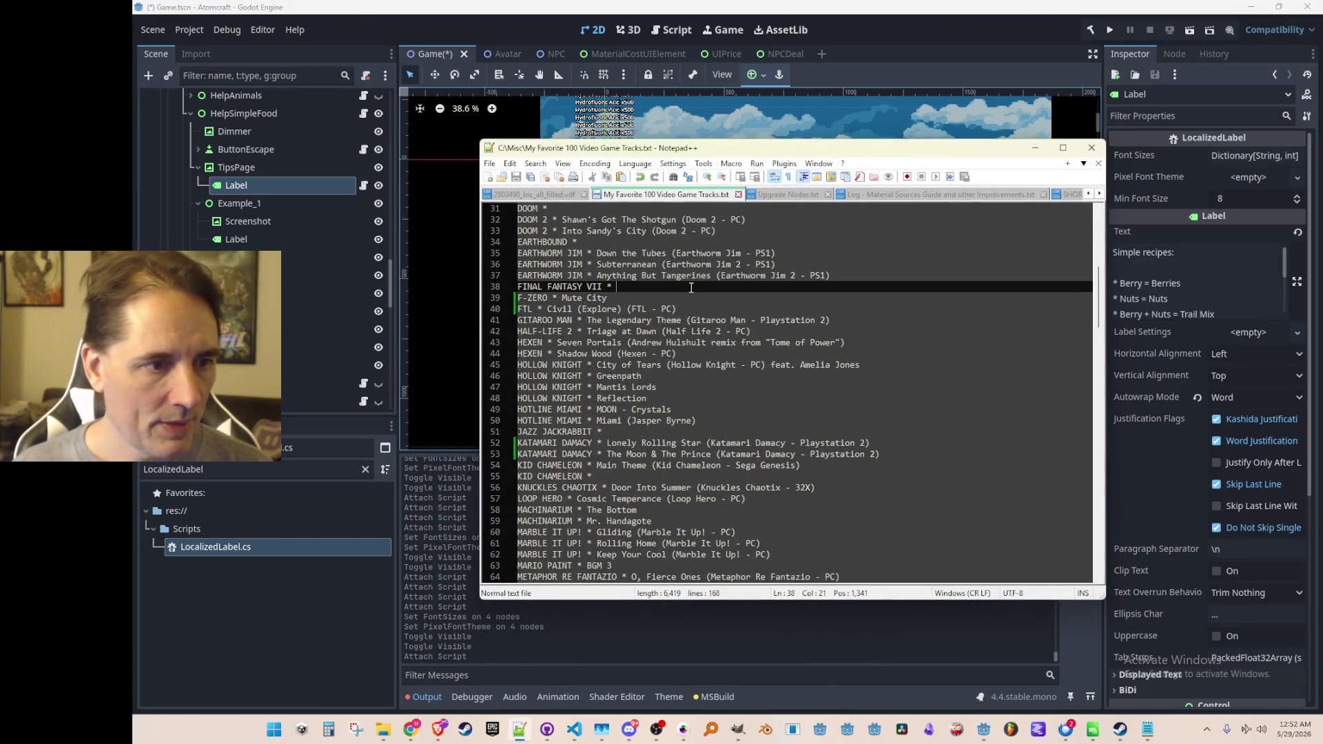
Add the line 'FTL * Cosmos (Battle) (FTL - PC)' below the FTL entry and save the list.
click(679, 309)
key(Return)
text(F)
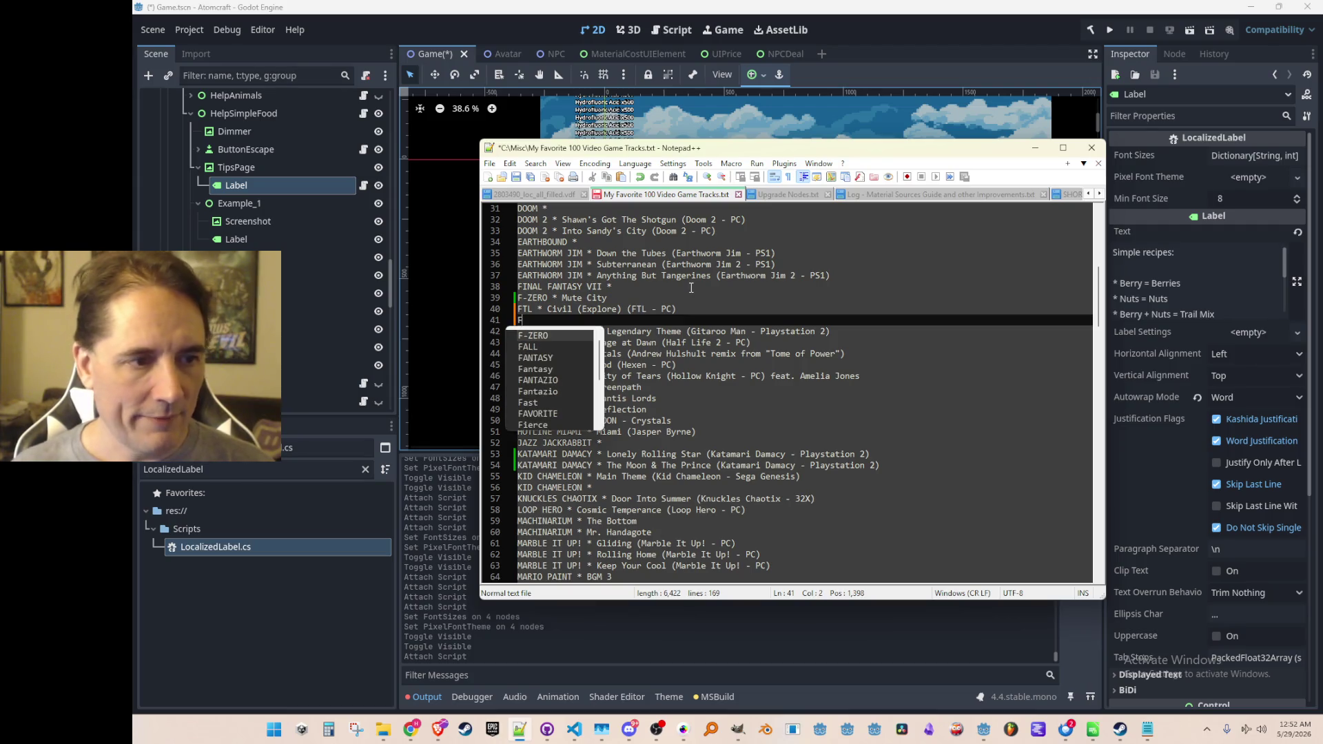
text(TL * Cos)
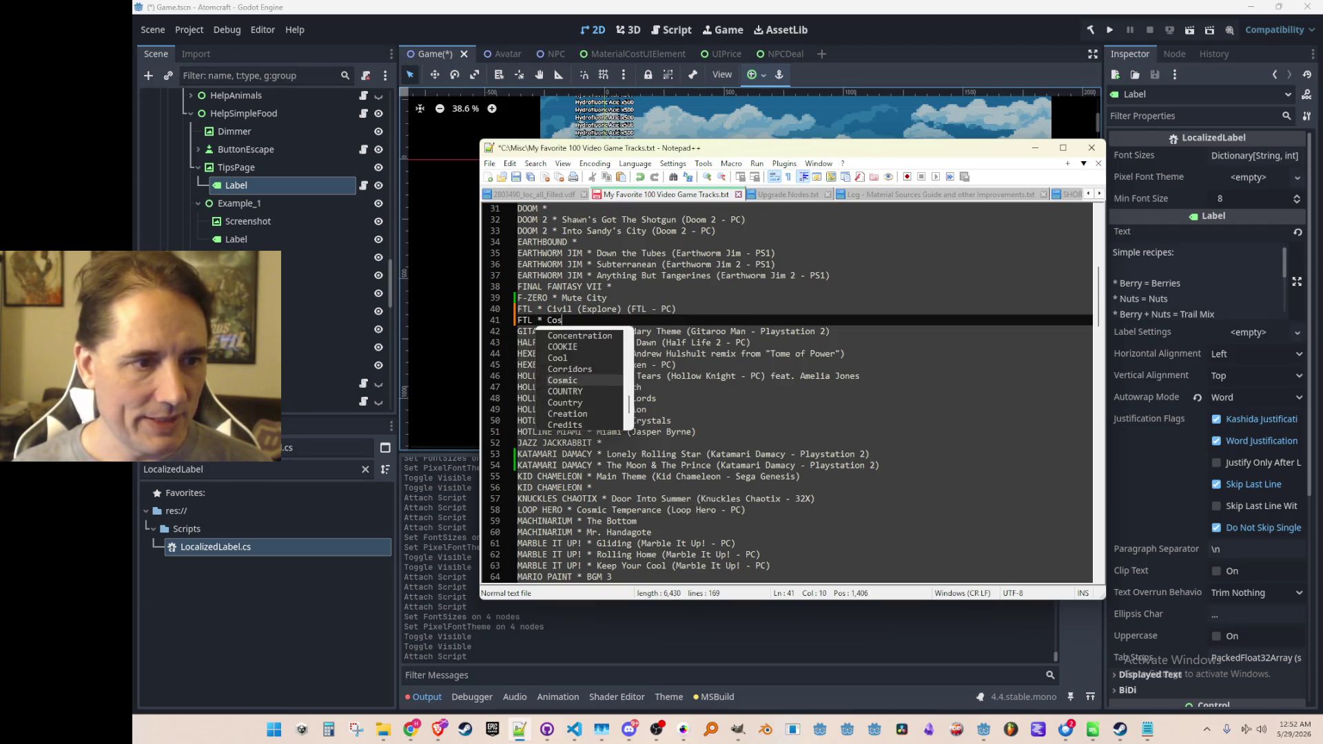
text(mos (Battle) (FTL - PC))
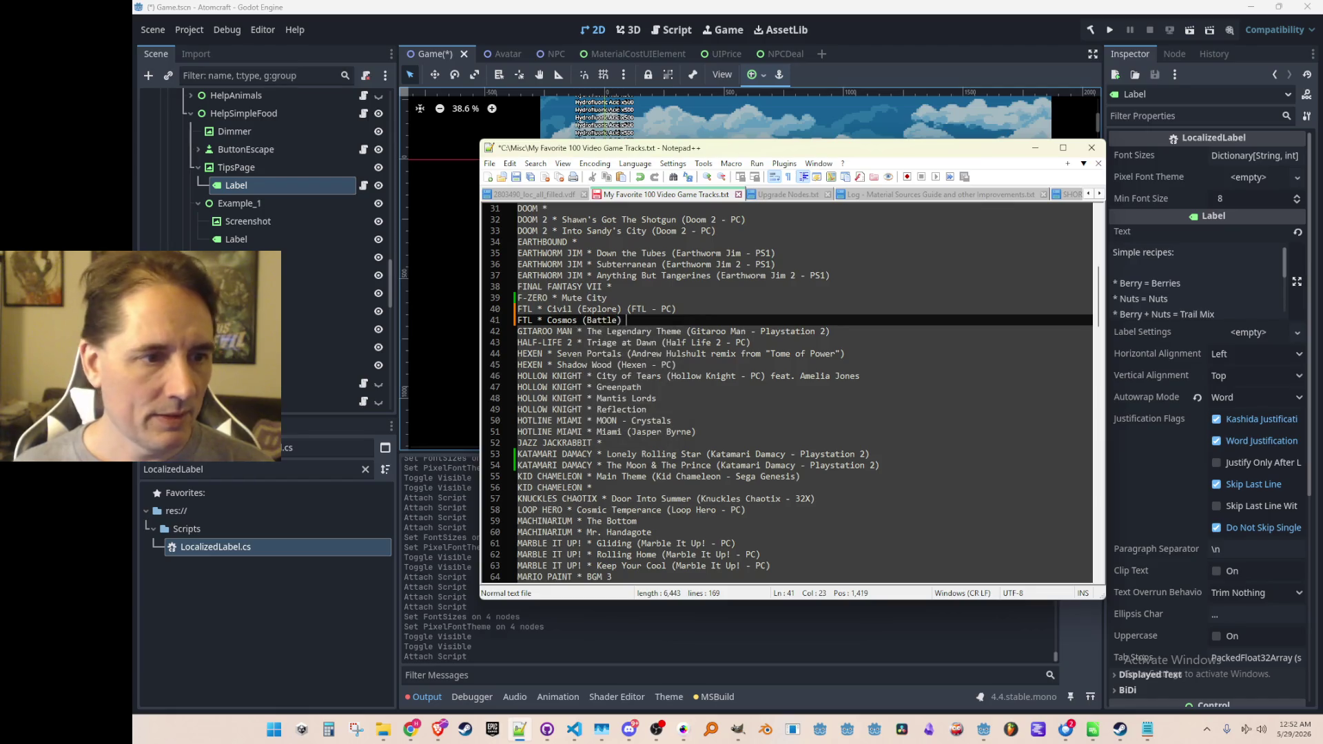
key(ctrl+s)
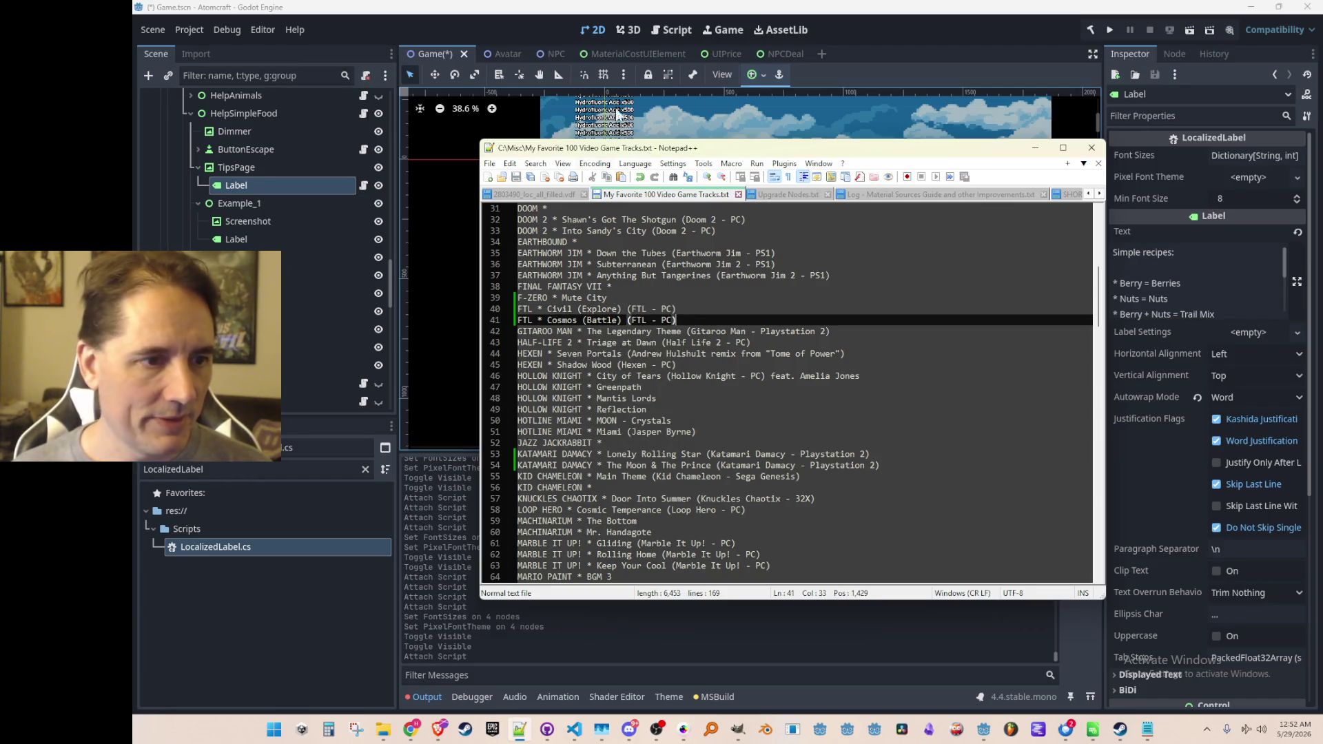
click(882, 7)
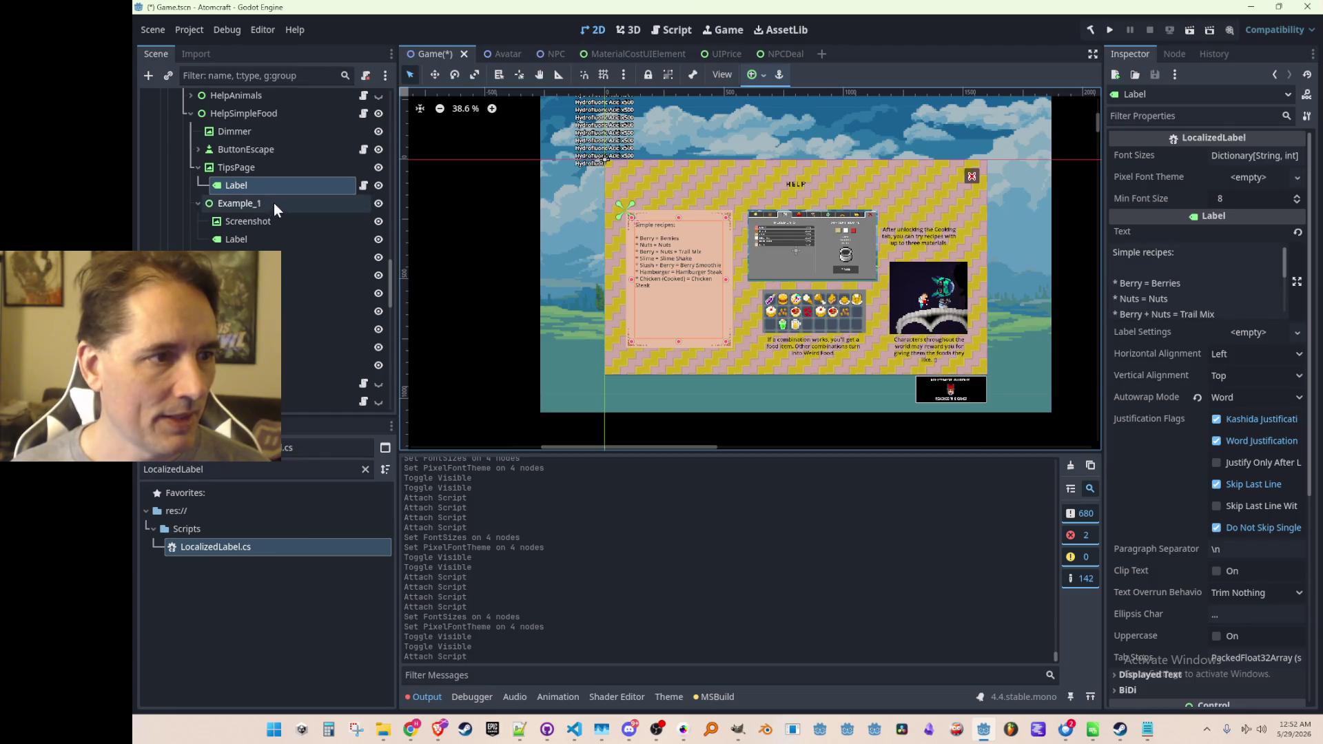
Attach LocalizedLabel to Example_1's label and the other two simple food example labels.
click(272, 240)
click(293, 186)
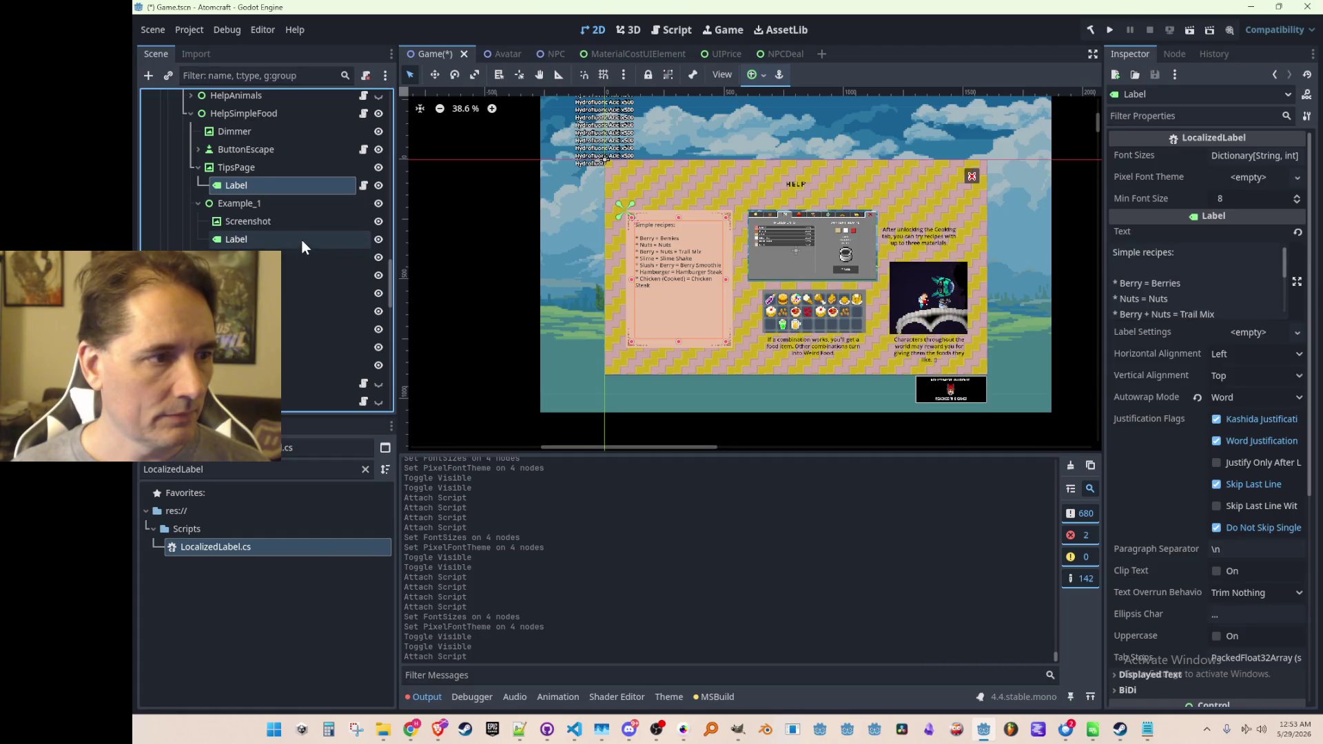
click(301, 239)
drag(219, 546, 309, 234)
click(290, 287)
mouse_move(259, 543)
mouse_down()
mouse_move(317, 295)
mouse_move(317, 325)
mouse_up()
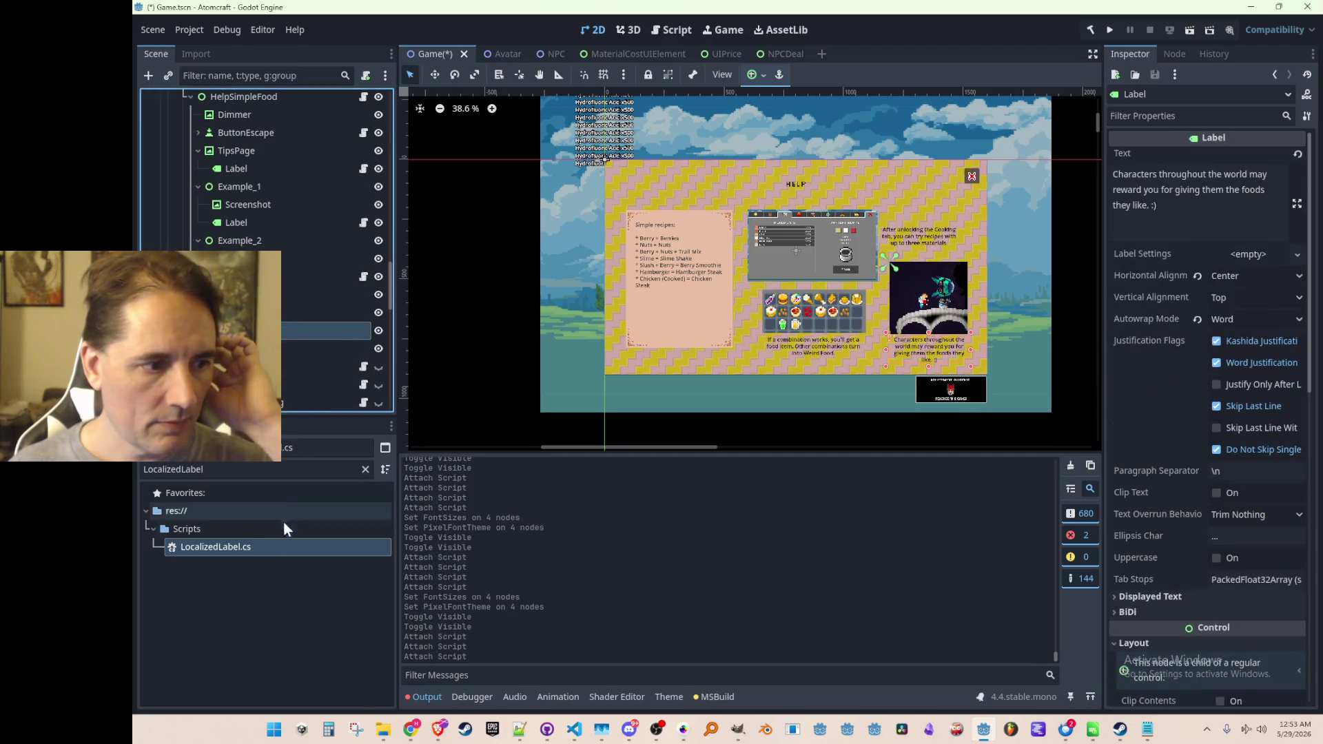
mouse_move(278, 544)
mouse_down()
mouse_move(325, 315)
mouse_move(324, 341)
mouse_up()
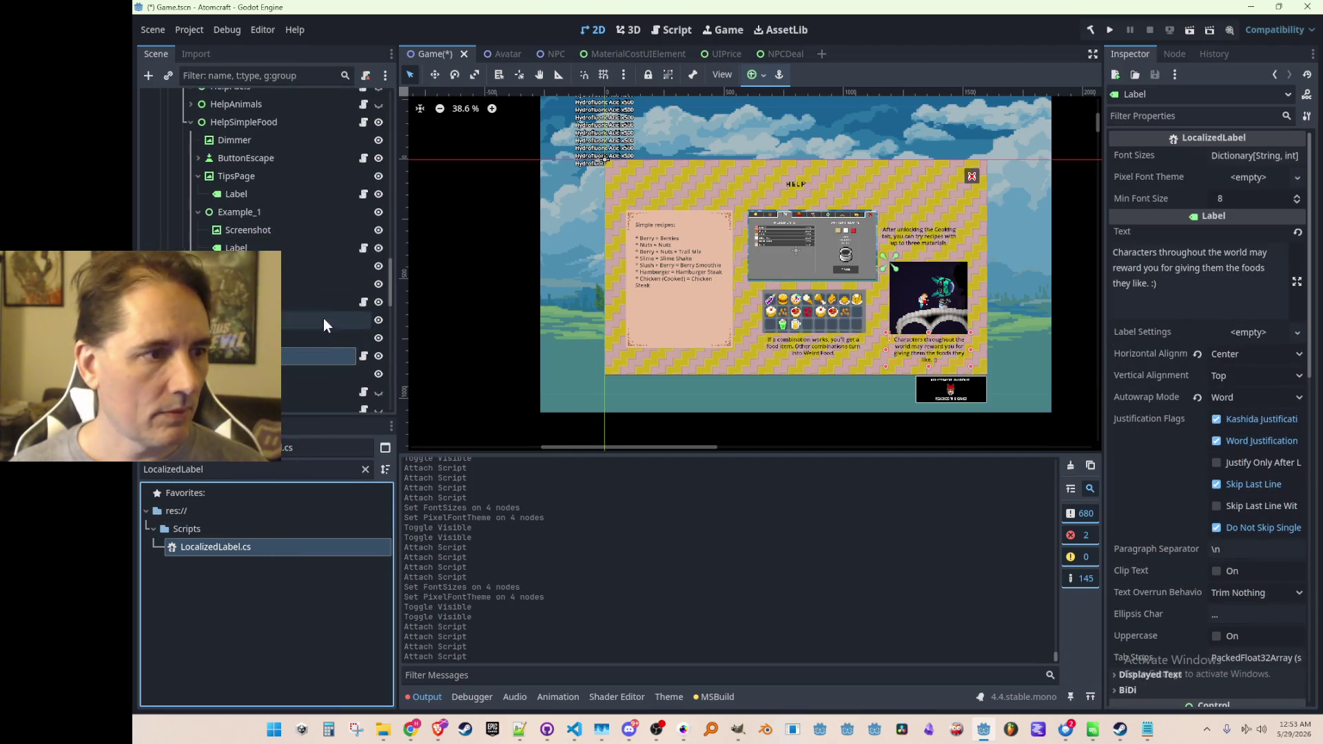
Paste font sizes and DetailFont theme onto all four simple food labels, save, and collapse the screen.
ctrl+click(310, 303)
ctrl+click(313, 195)
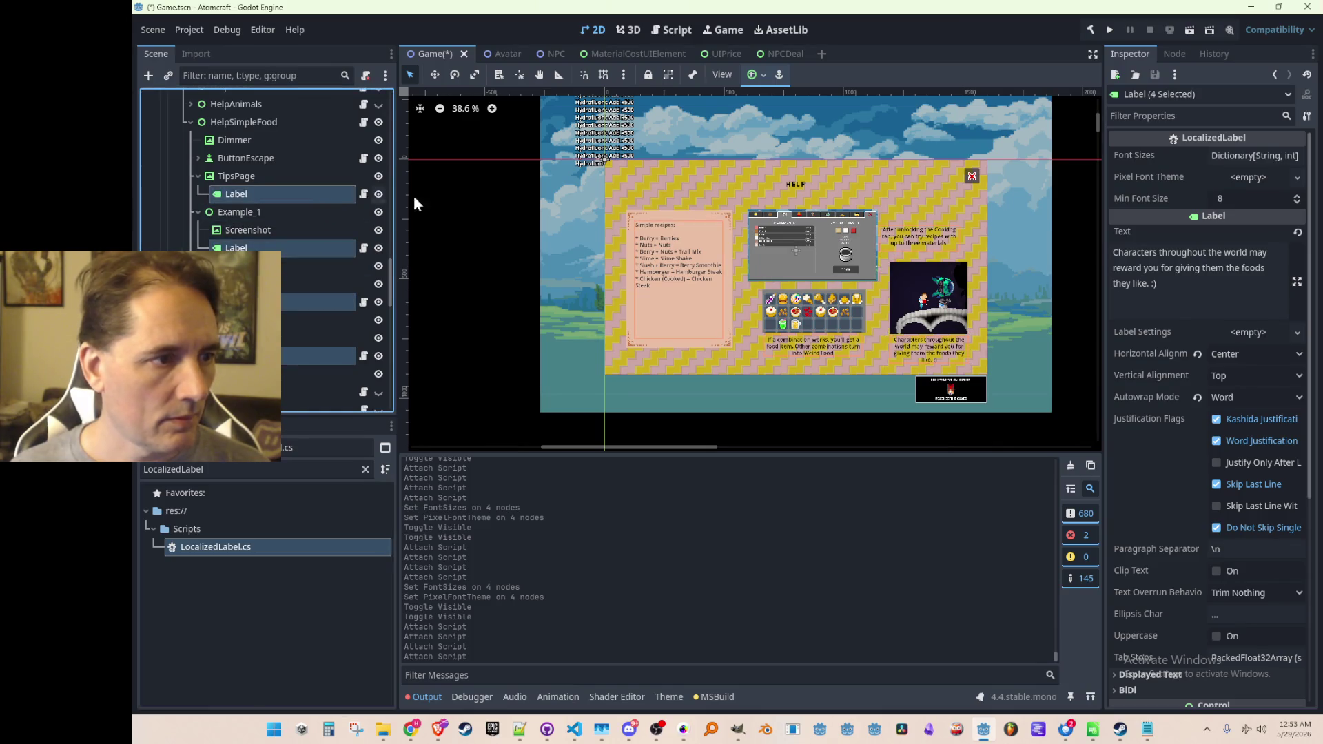
right_click(1140, 155)
click(1244, 173)
click(1244, 177)
click(1244, 218)
click(548, 224)
click(498, 251)
key(ctrl+s)
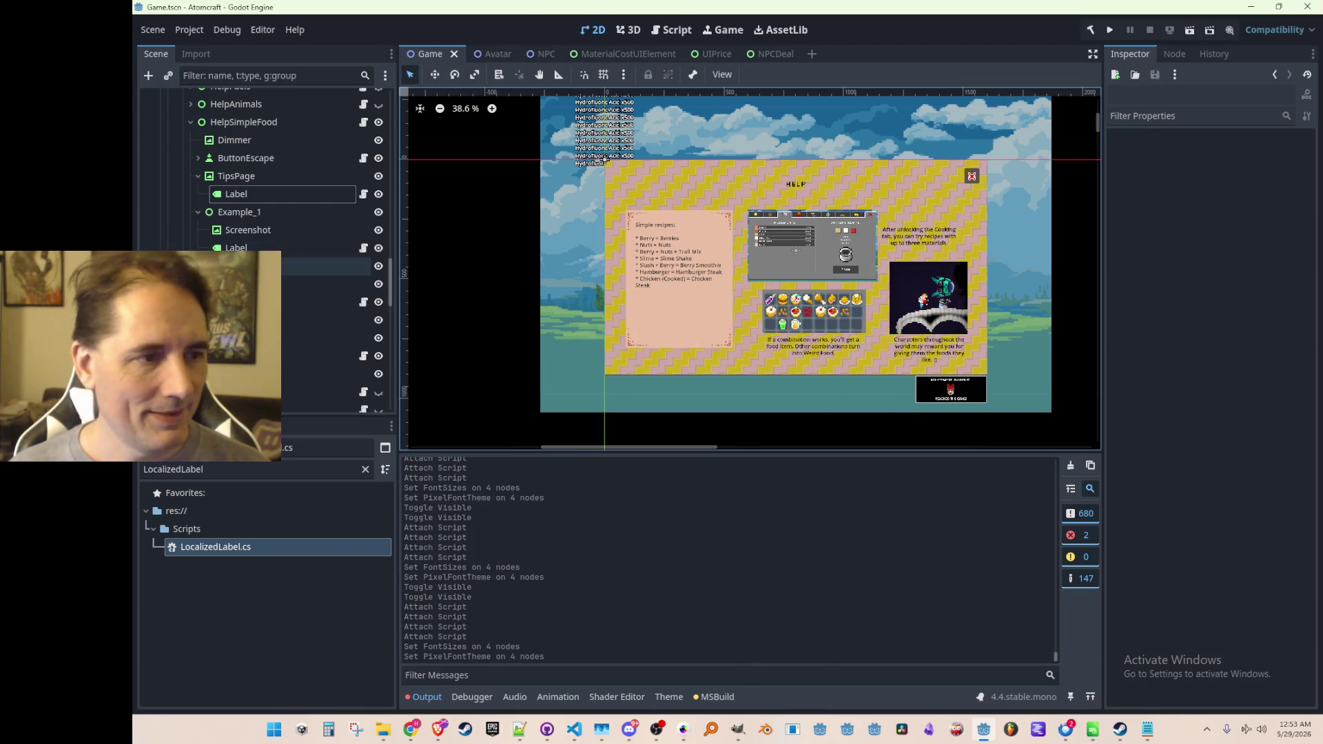
scroll(219, 244, up, 3)
click(191, 242)
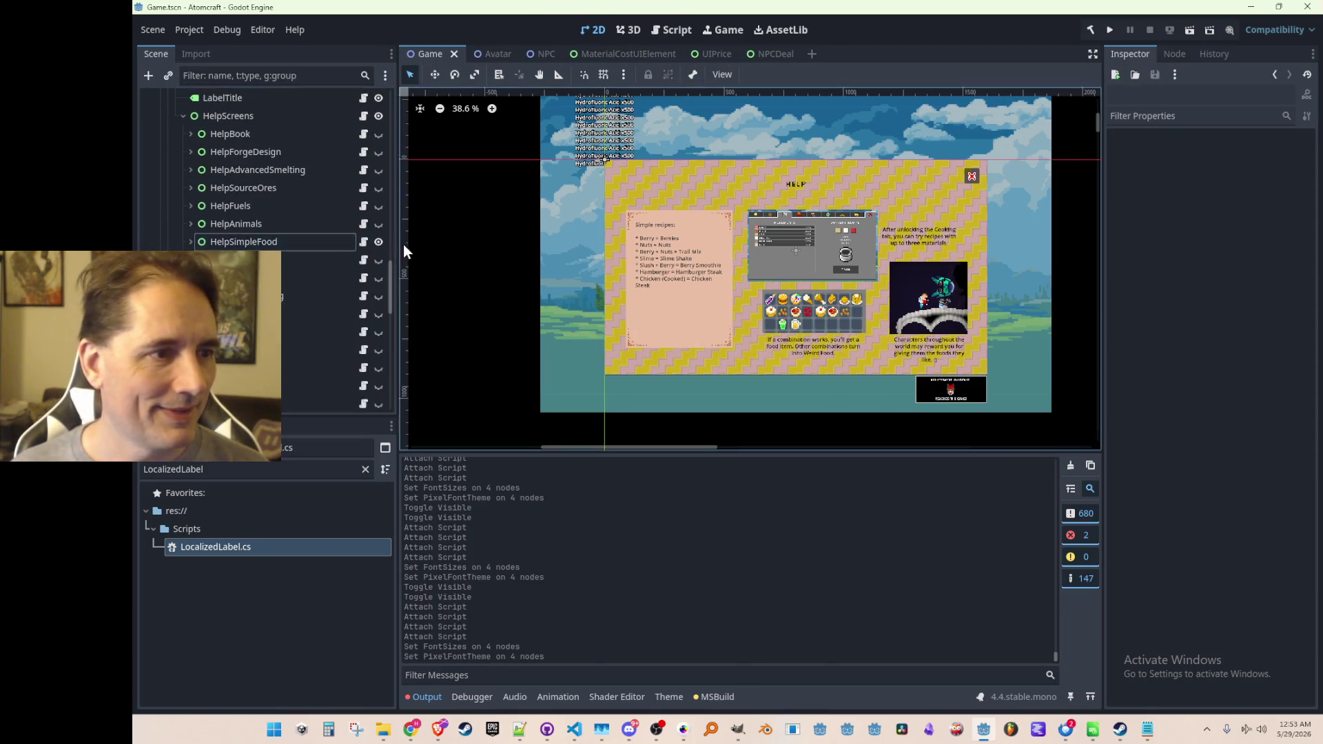
Hide simple food, show and expand the animals help screen, and attach LocalizedLabel to its tips label.
click(378, 242)
click(378, 224)
click(190, 224)
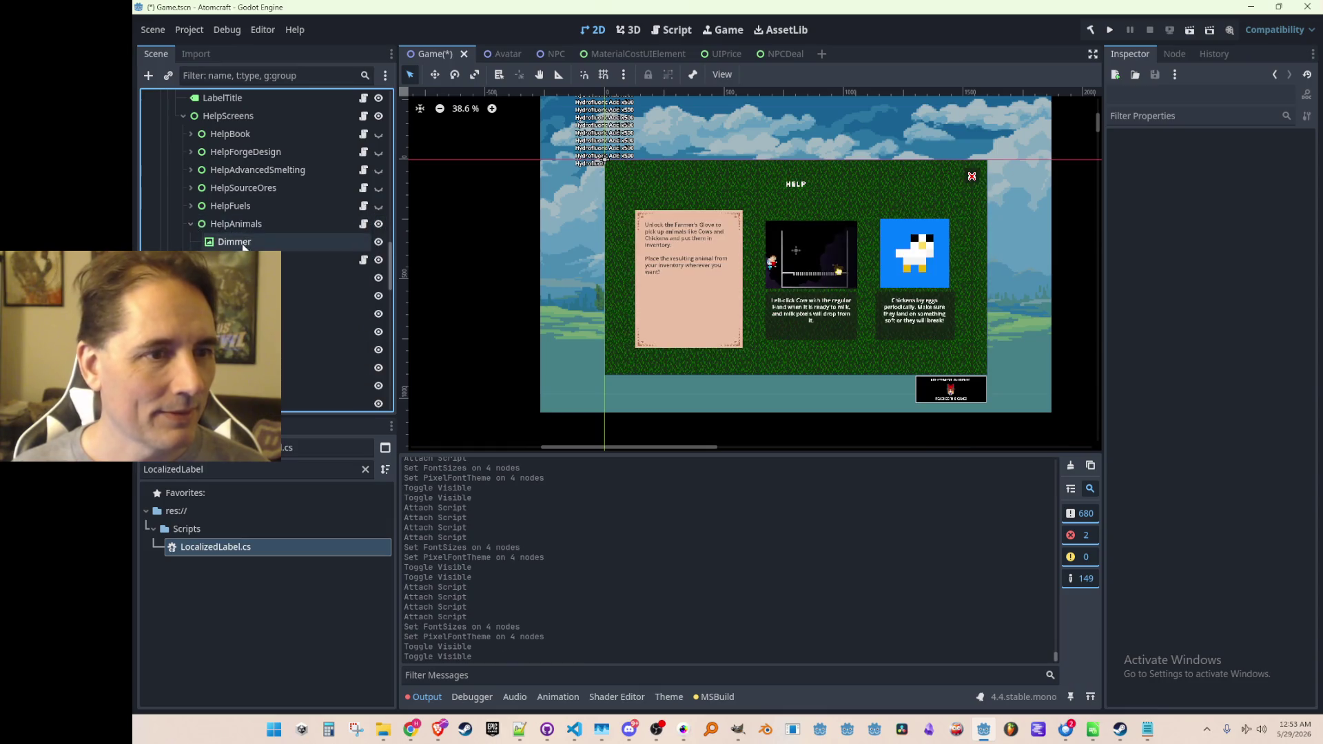
scroll(304, 320, down, 2)
click(272, 216)
scroll(279, 221, down, 1)
scroll(287, 267, up, 1)
scroll(288, 267, down, 1)
drag(204, 547, 280, 169)
Attach LocalizedLabel to the animals example labels, including Chickens, and the HELP title label.
click(280, 245)
drag(241, 544, 283, 324)
drag(296, 254, 298, 250)
click(304, 307)
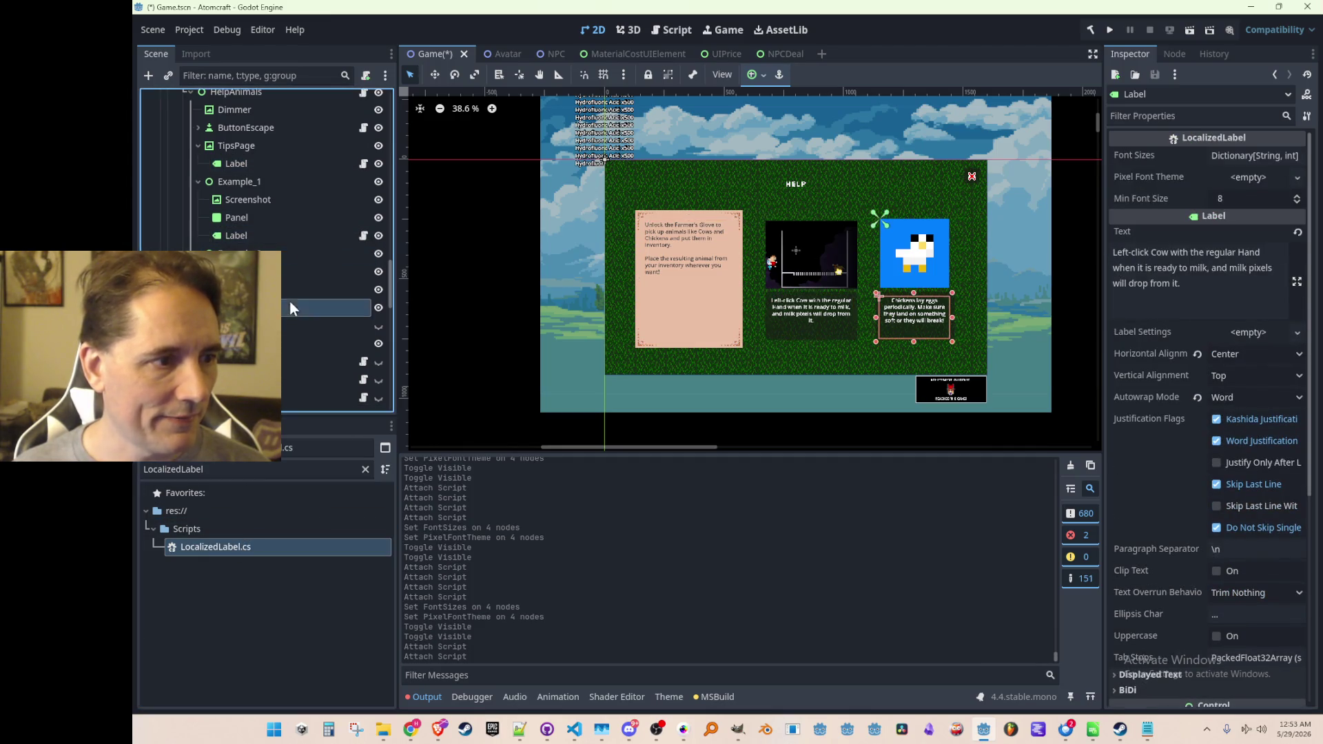
mouse_move(262, 547)
mouse_down()
mouse_move(324, 285)
mouse_move(314, 299)
mouse_up()
mouse_move(247, 537)
mouse_down()
mouse_move(293, 338)
mouse_move(283, 319)
mouse_up()
click(294, 362)
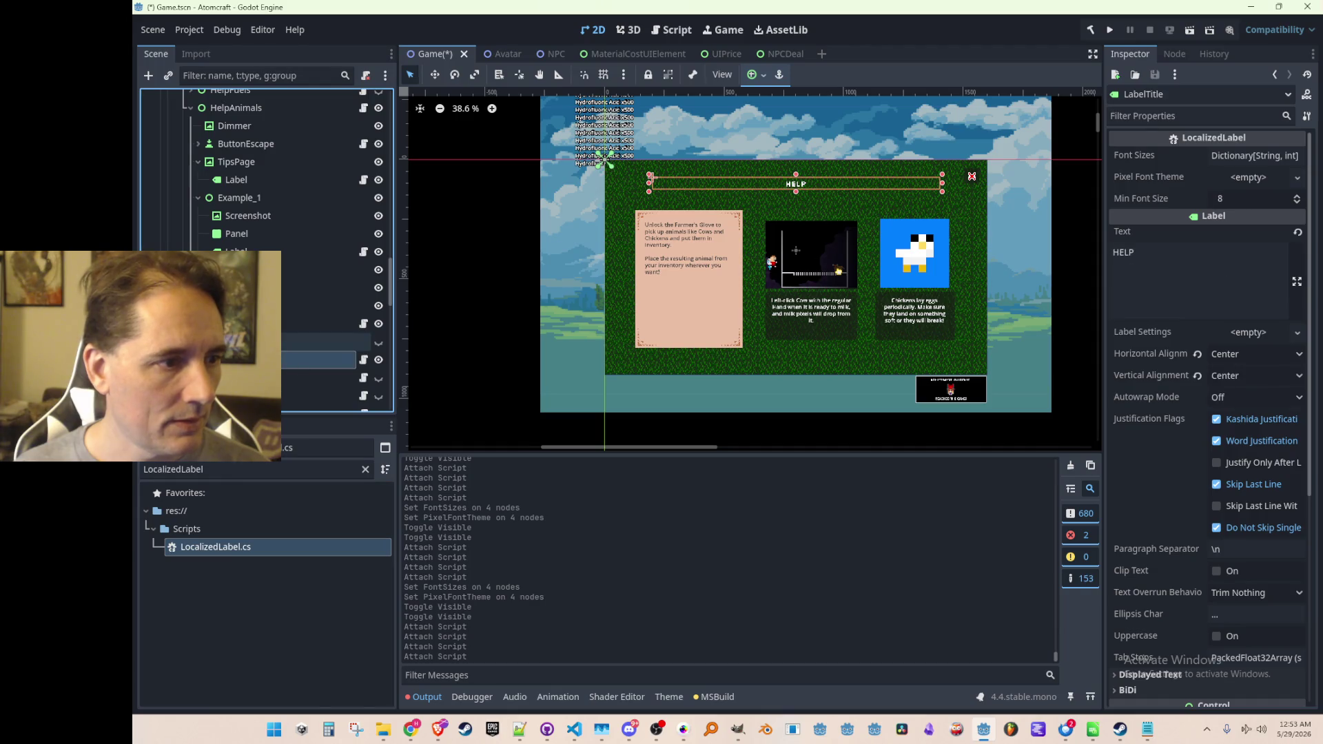
click(323, 337)
mouse_move(252, 548)
mouse_down()
mouse_move(295, 319)
mouse_move(295, 336)
mouse_up()
Multi-select the animals labels, Quick Load DetailFont.tres as their Pixel Font Theme, and save.
click(301, 349)
click(292, 361)
ctrl+click(333, 242)
ctrl+click(344, 171)
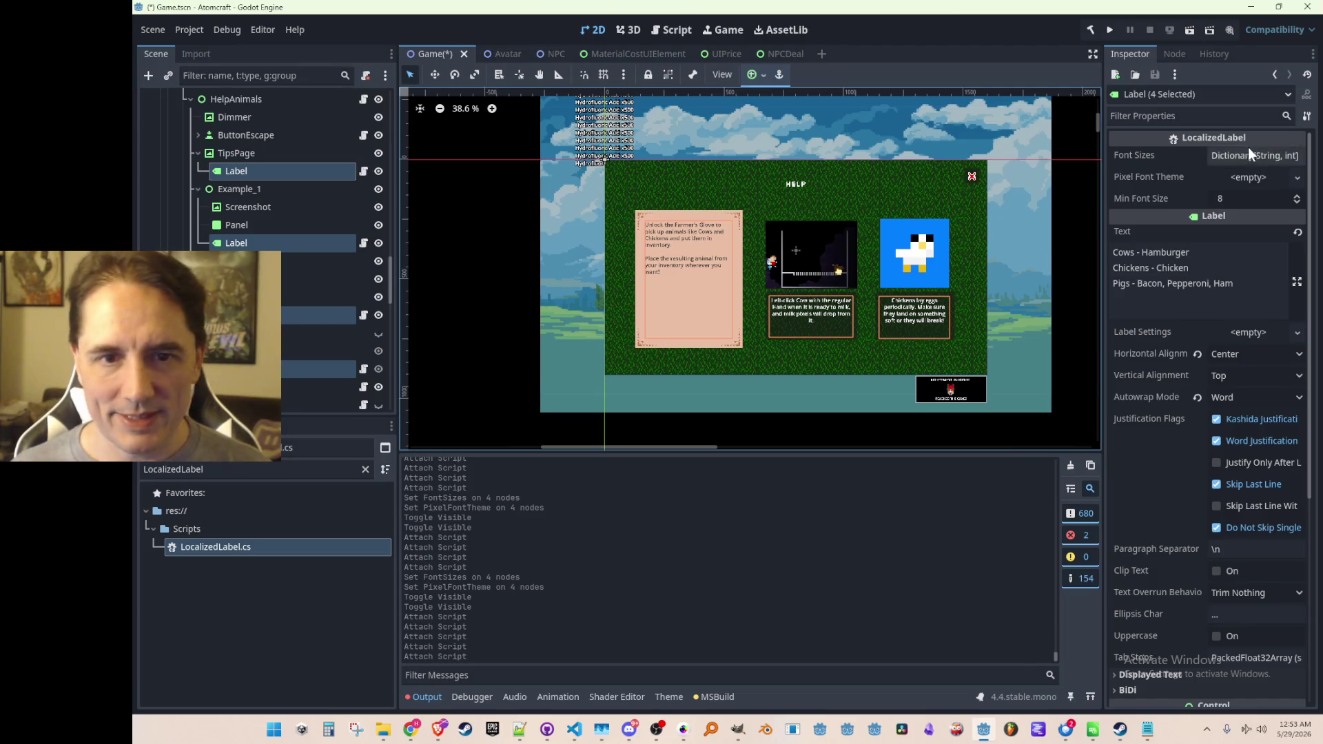
click(1242, 177)
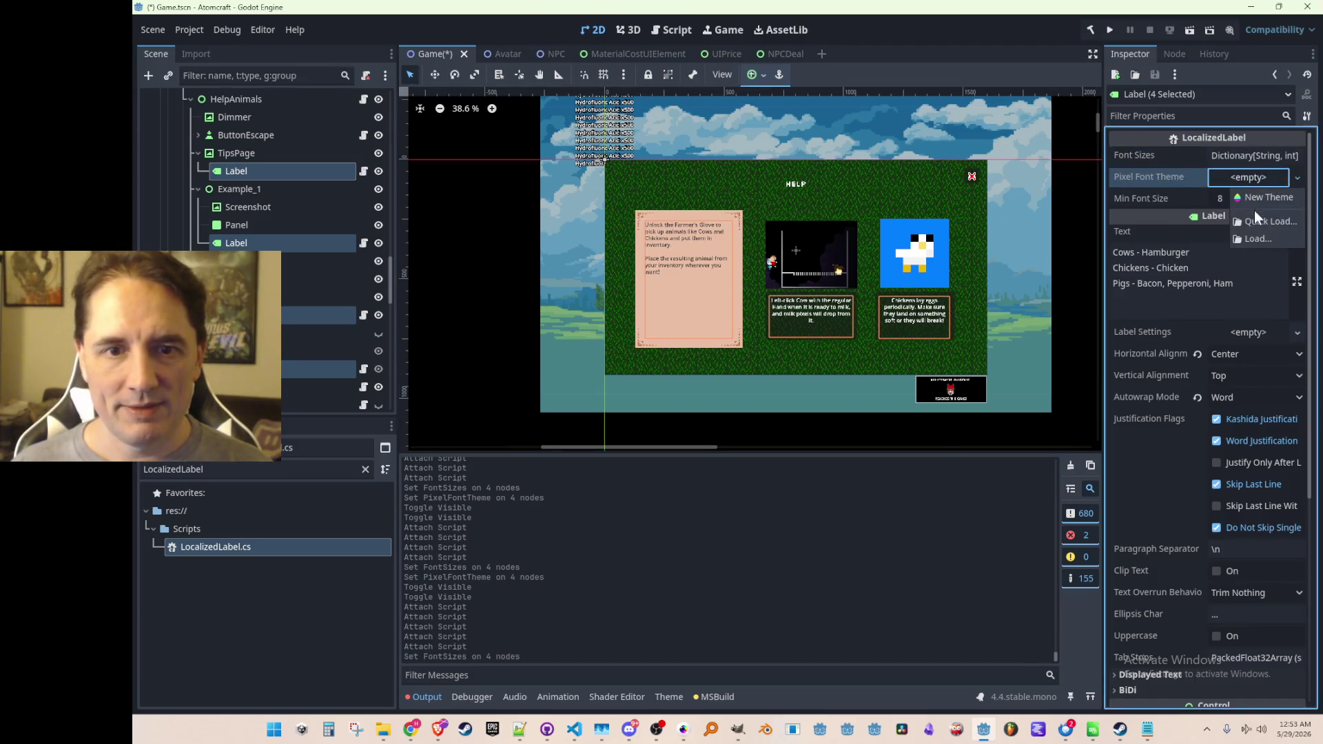
click(1254, 209)
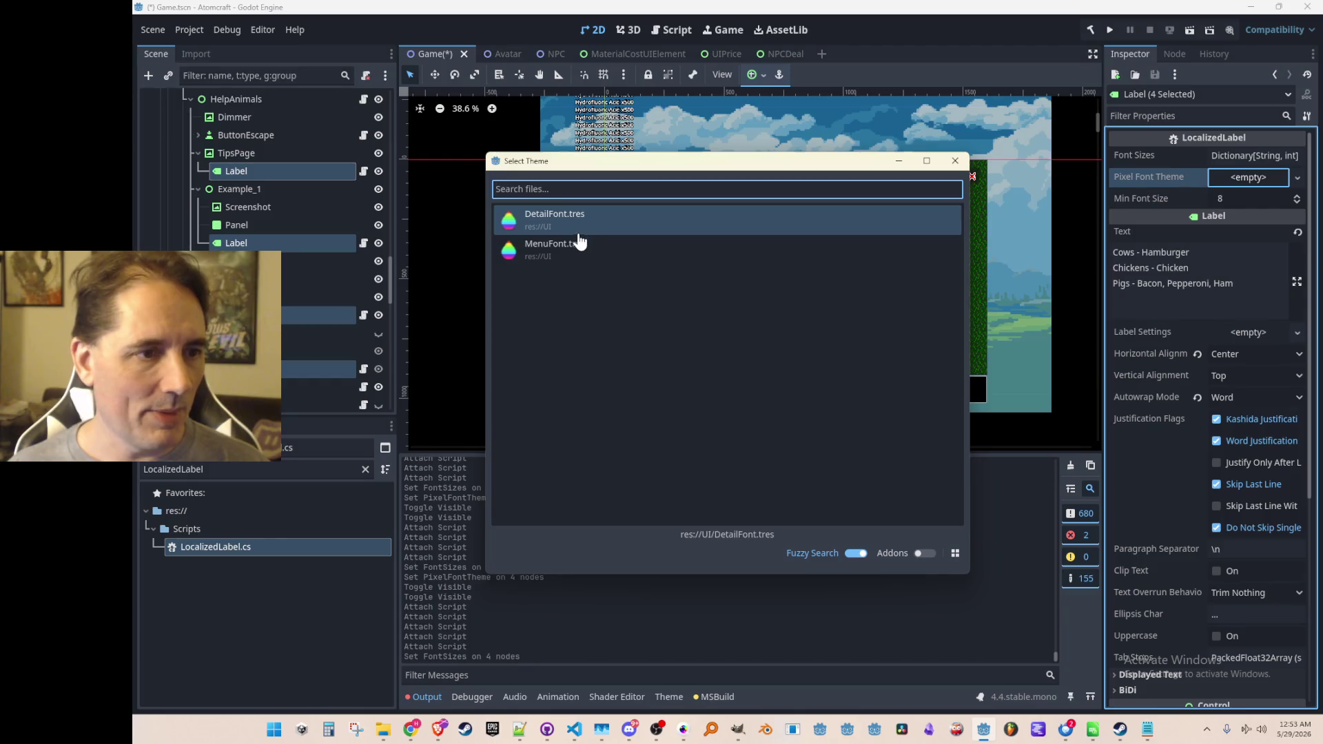
click(589, 226)
click(507, 293)
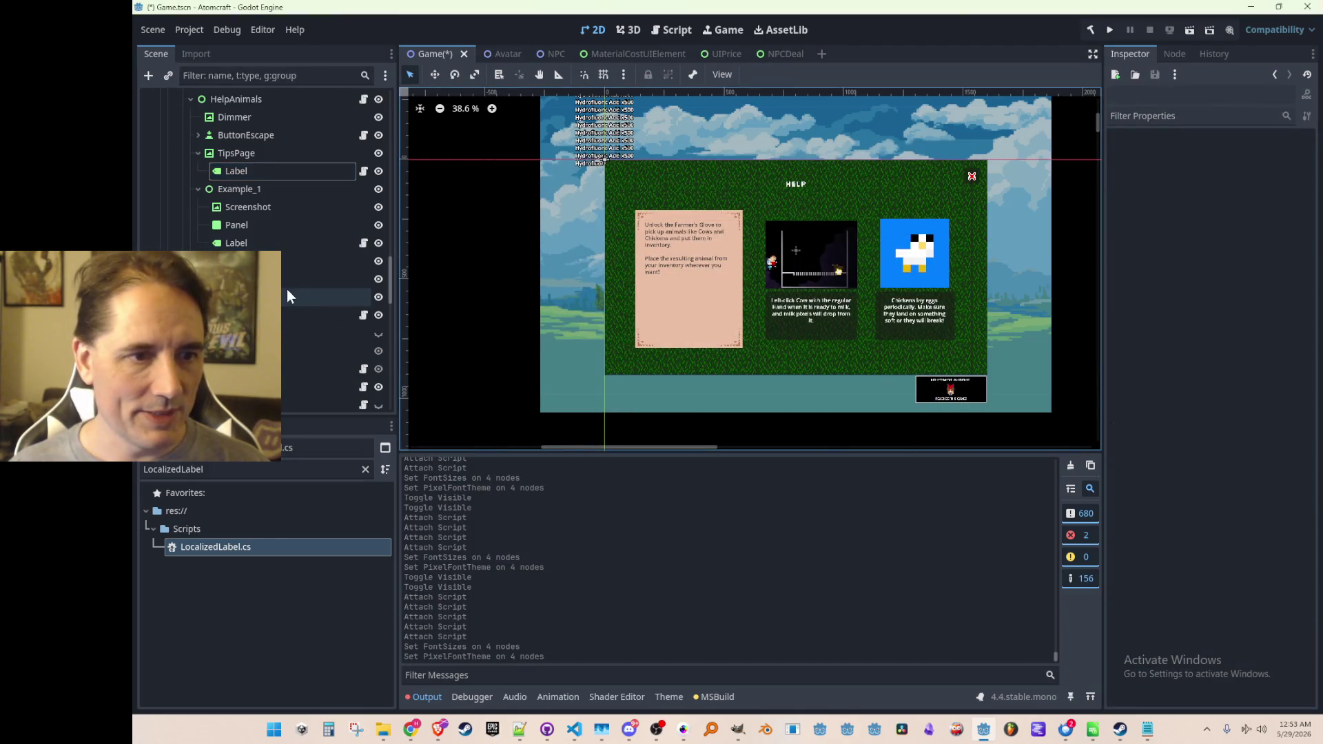
key(ctrl+s)
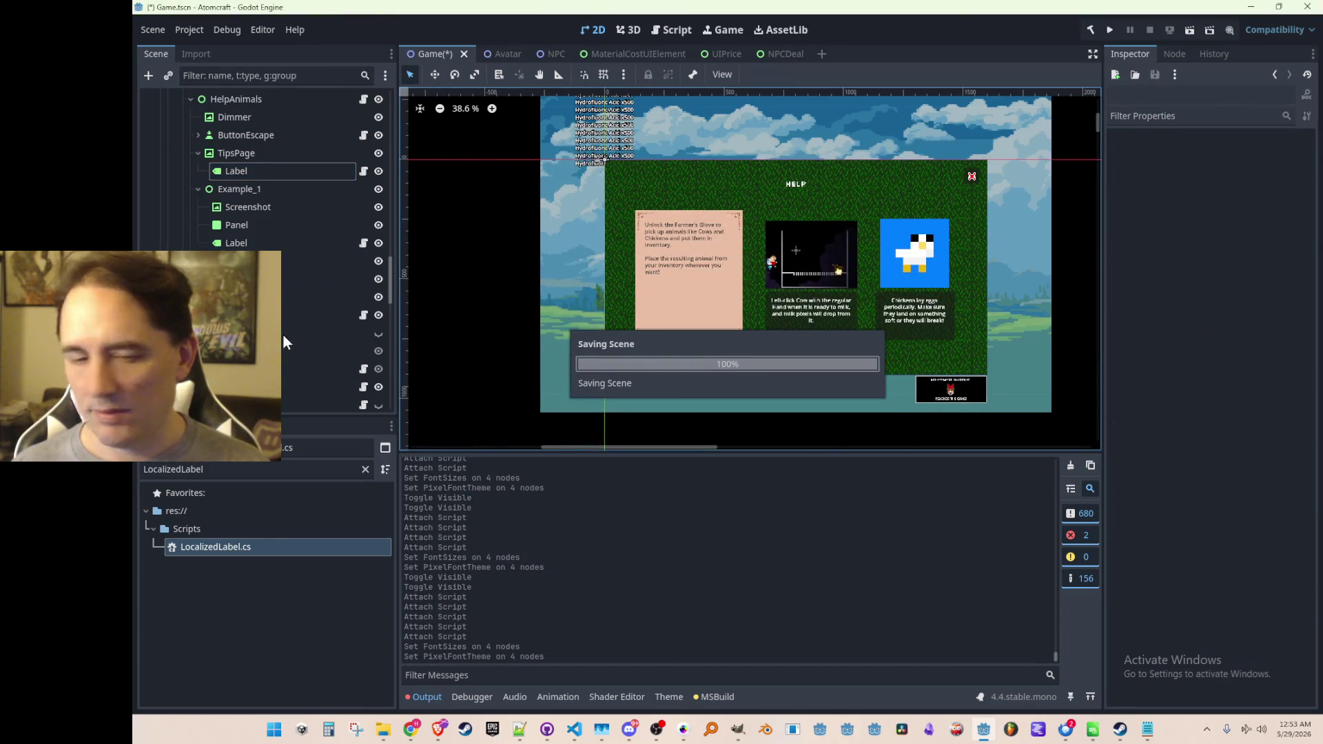
scroll(330, 275, up, 5)
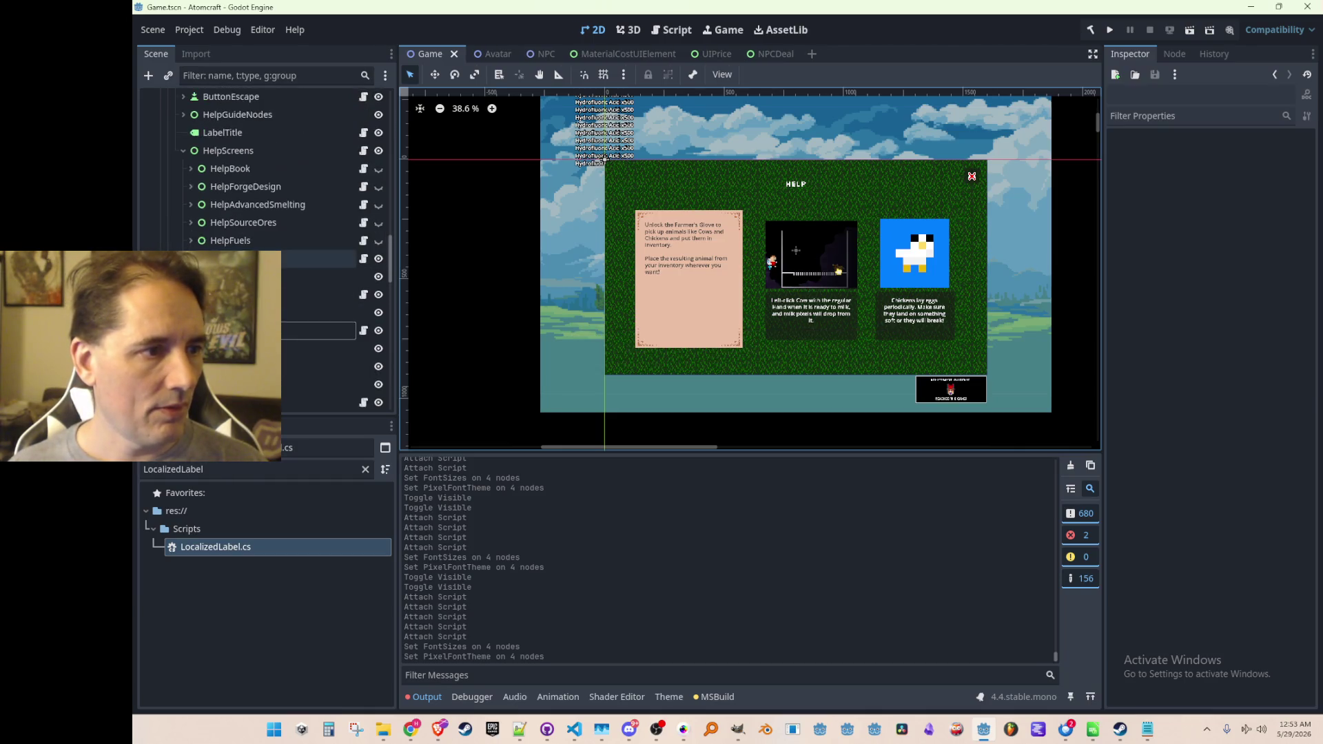
Hide the animals help screen, show the fuels screen, and select its tips page label.
click(379, 259)
click(378, 241)
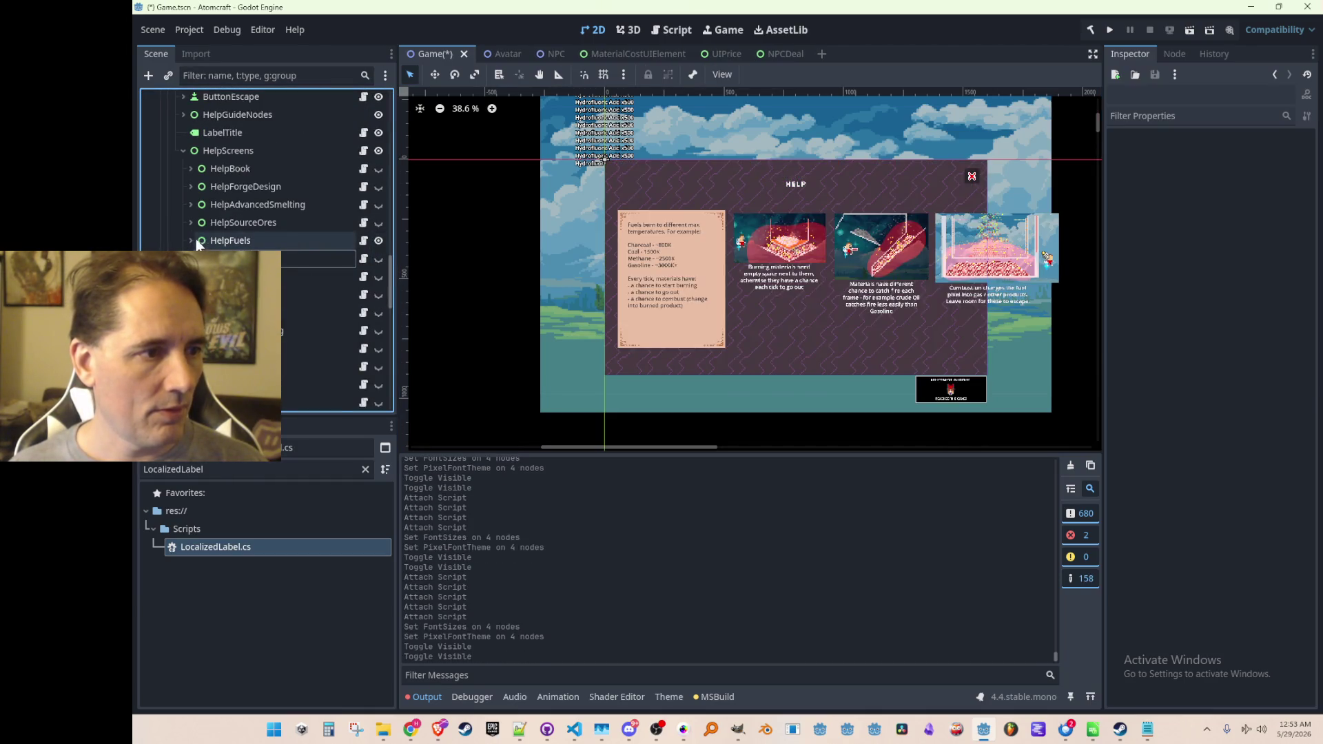
scroll(296, 264, down, 2)
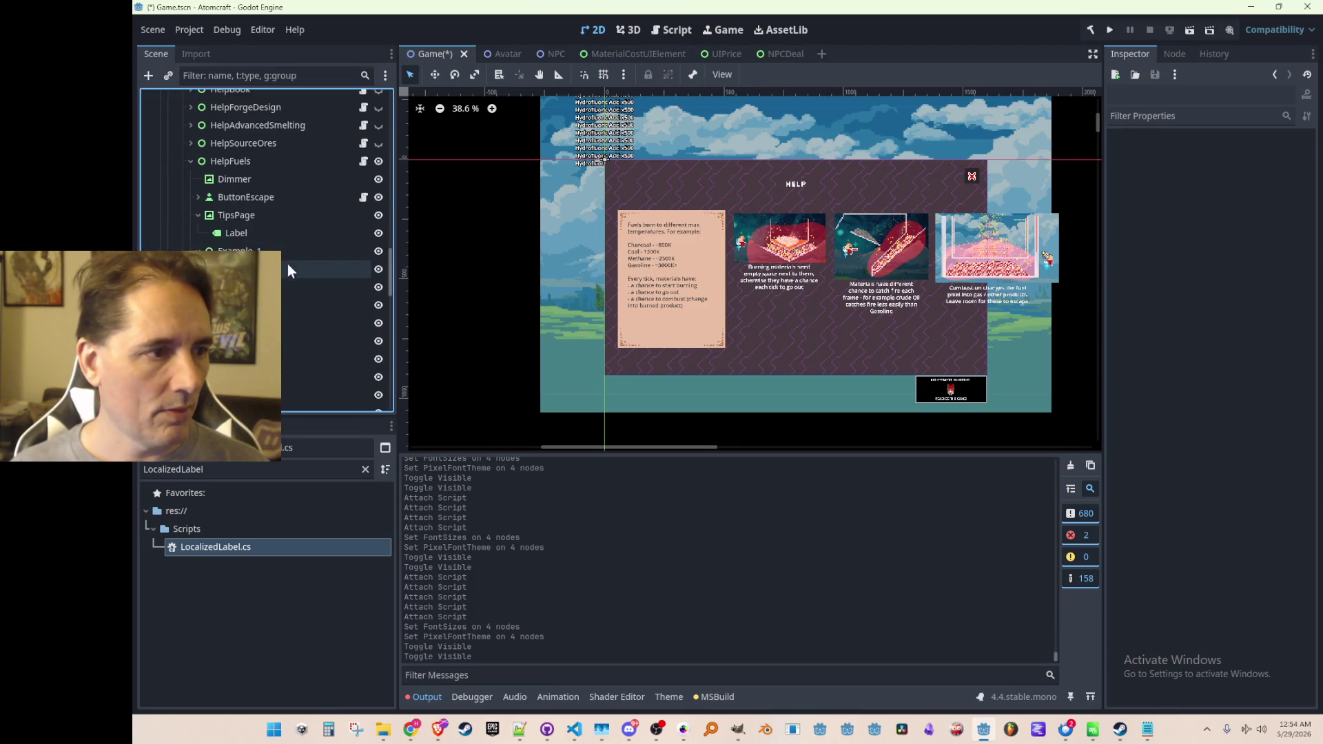
click(238, 230)
ctrl+click(255, 286)
ctrl+click(255, 341)
ctrl+click(255, 395)
scroll(254, 324, down, 2)
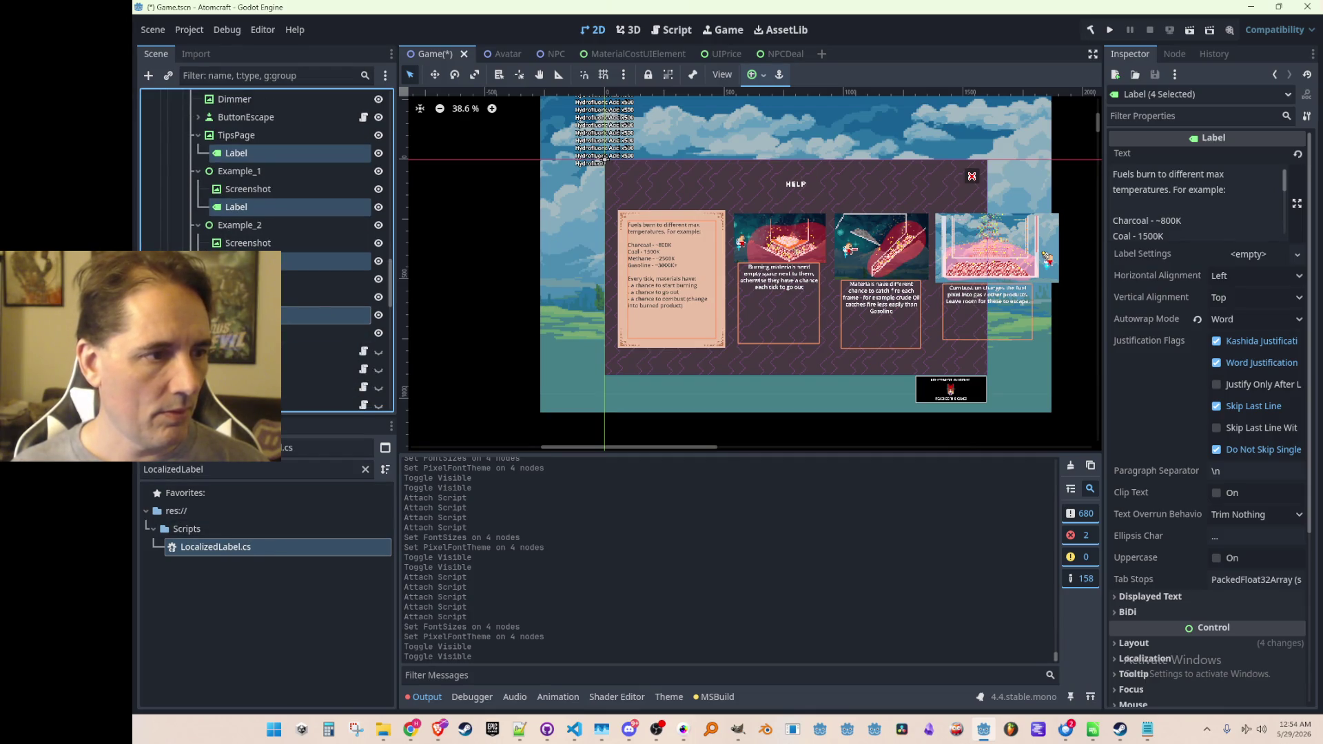
click(252, 138)
click(249, 152)
Attach LocalizedLabel to the fuels tips page label and two example labels.
drag(252, 545, 317, 157)
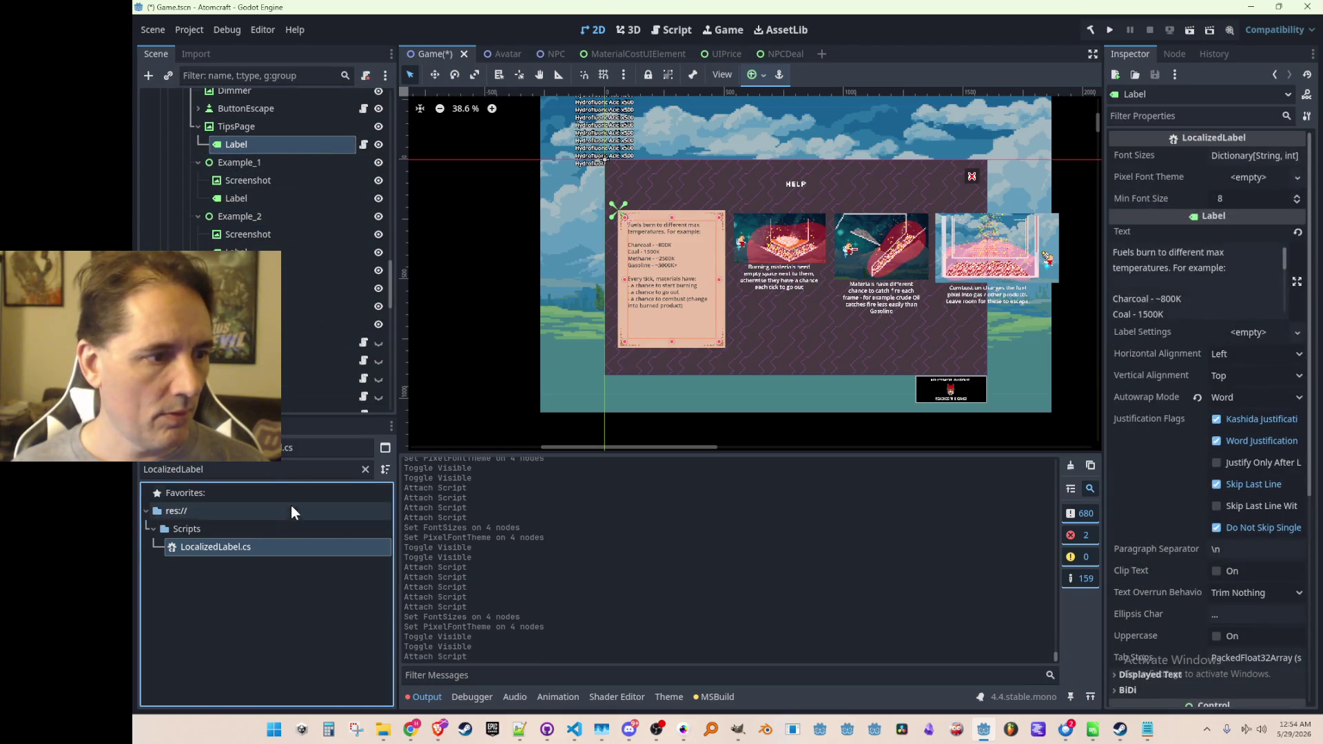
drag(277, 540, 300, 198)
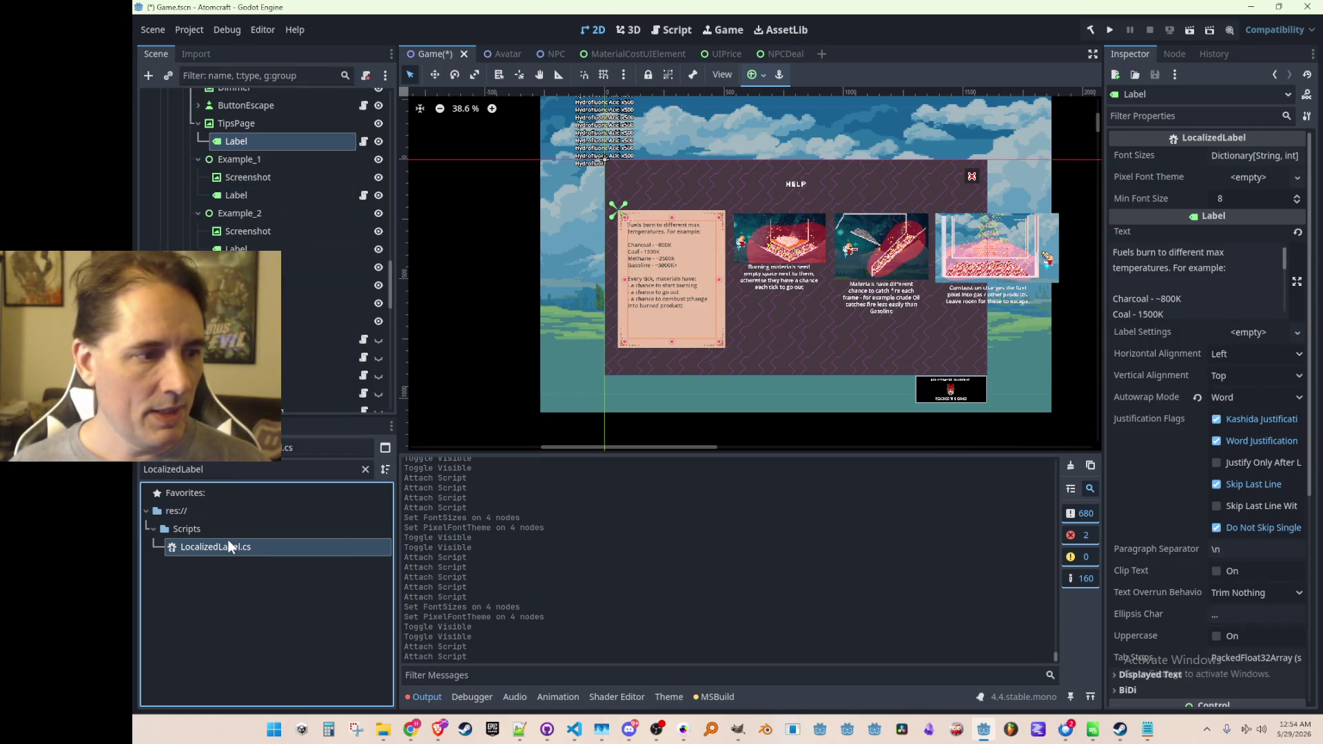
drag(206, 547, 324, 246)
drag(245, 556, 290, 294)
mouse_move(207, 546)
mouse_down()
mouse_move(278, 306)
mouse_move(296, 348)
mouse_up()
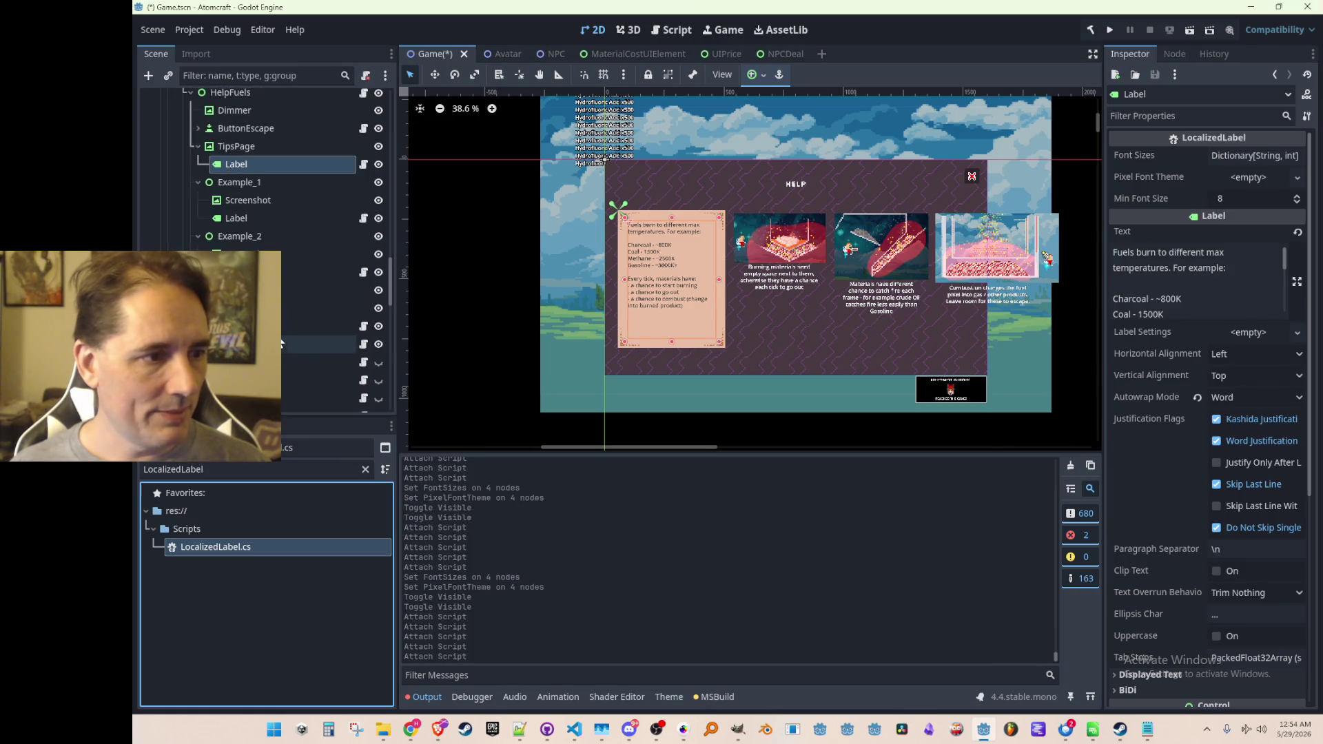
Give the four fuels labels the copied font sizes and DetailFont.tres theme, then save the scene.
click(282, 326)
ctrl+click(282, 272)
ctrl+click(297, 217)
ctrl+click(308, 165)
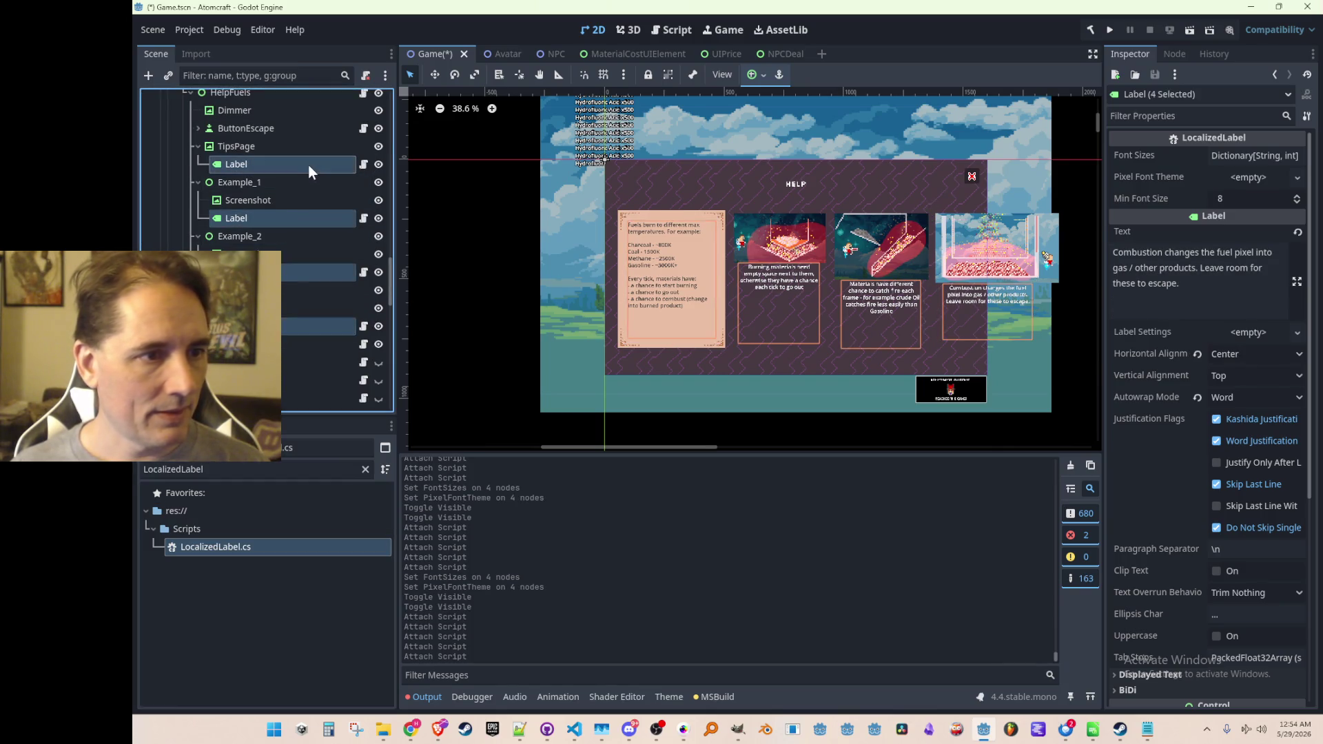
right_click(1165, 151)
click(1202, 171)
click(1239, 223)
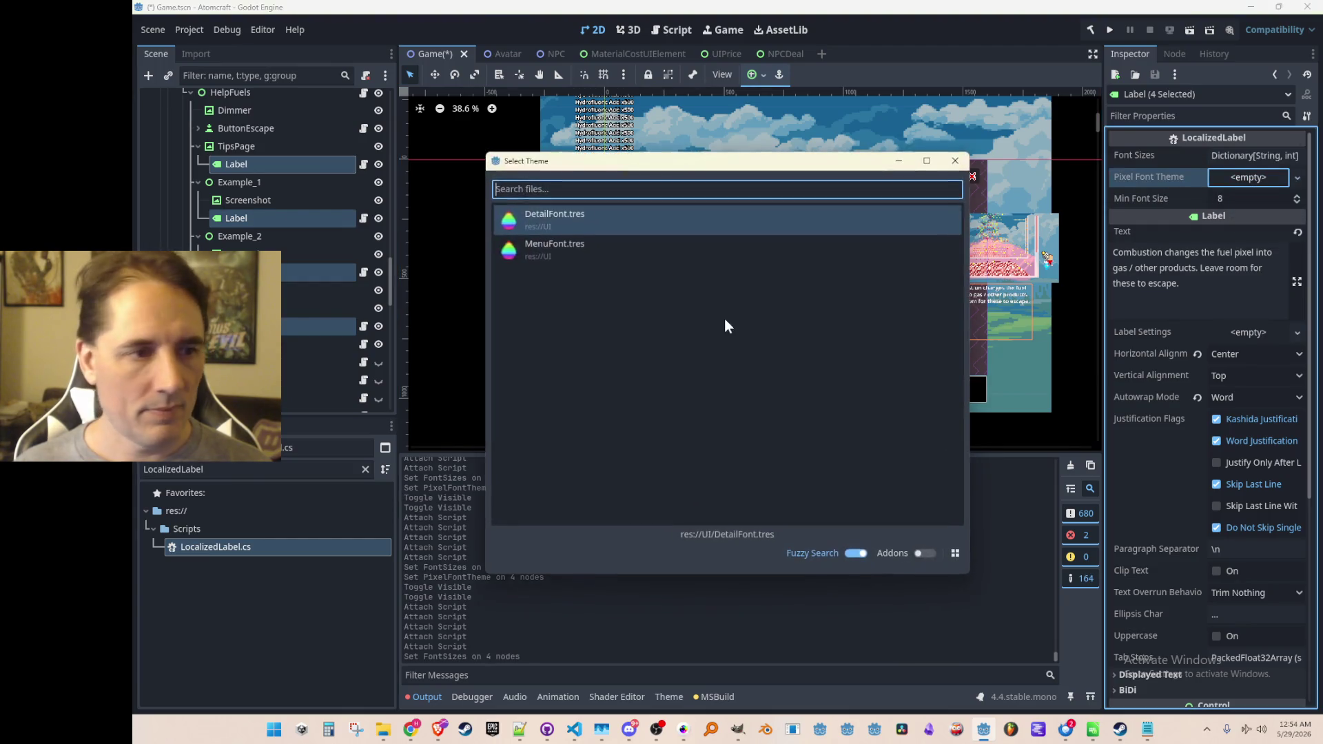
double_click(551, 217)
scroll(519, 283, down, 1)
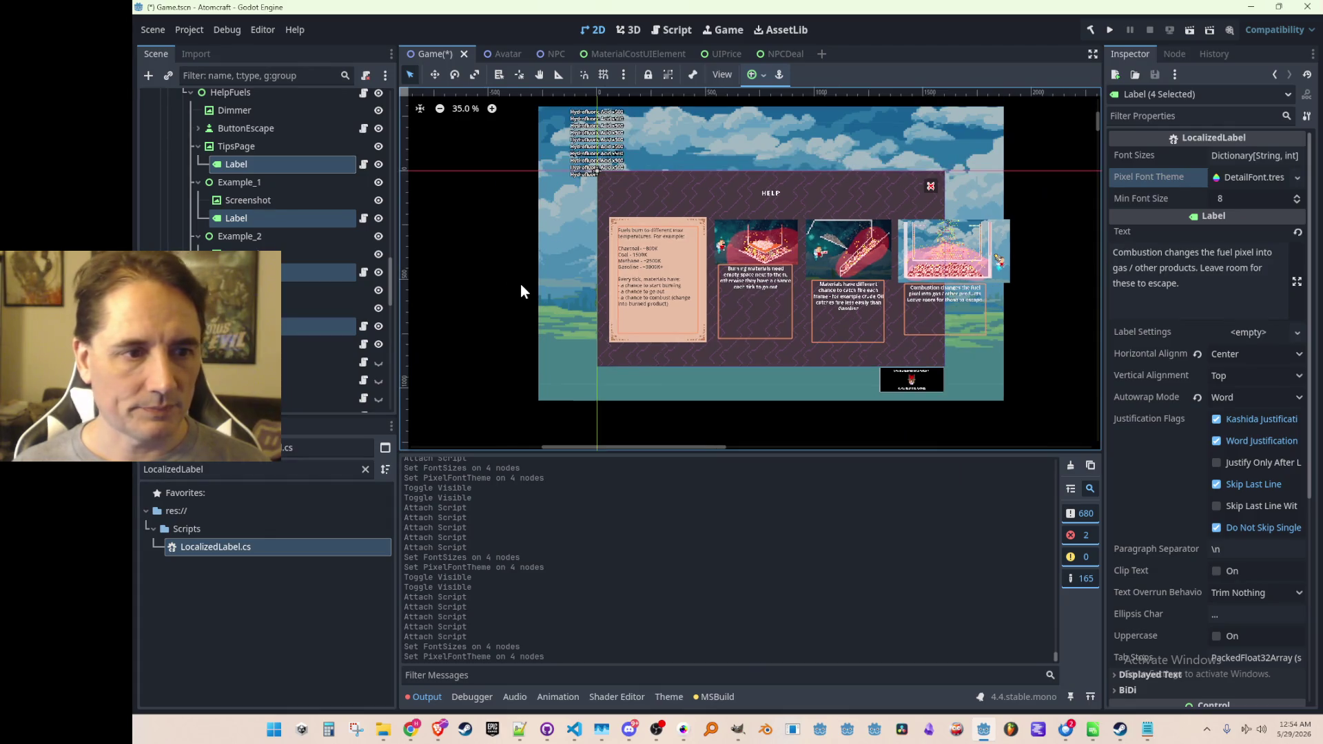
key(ctrl+s)
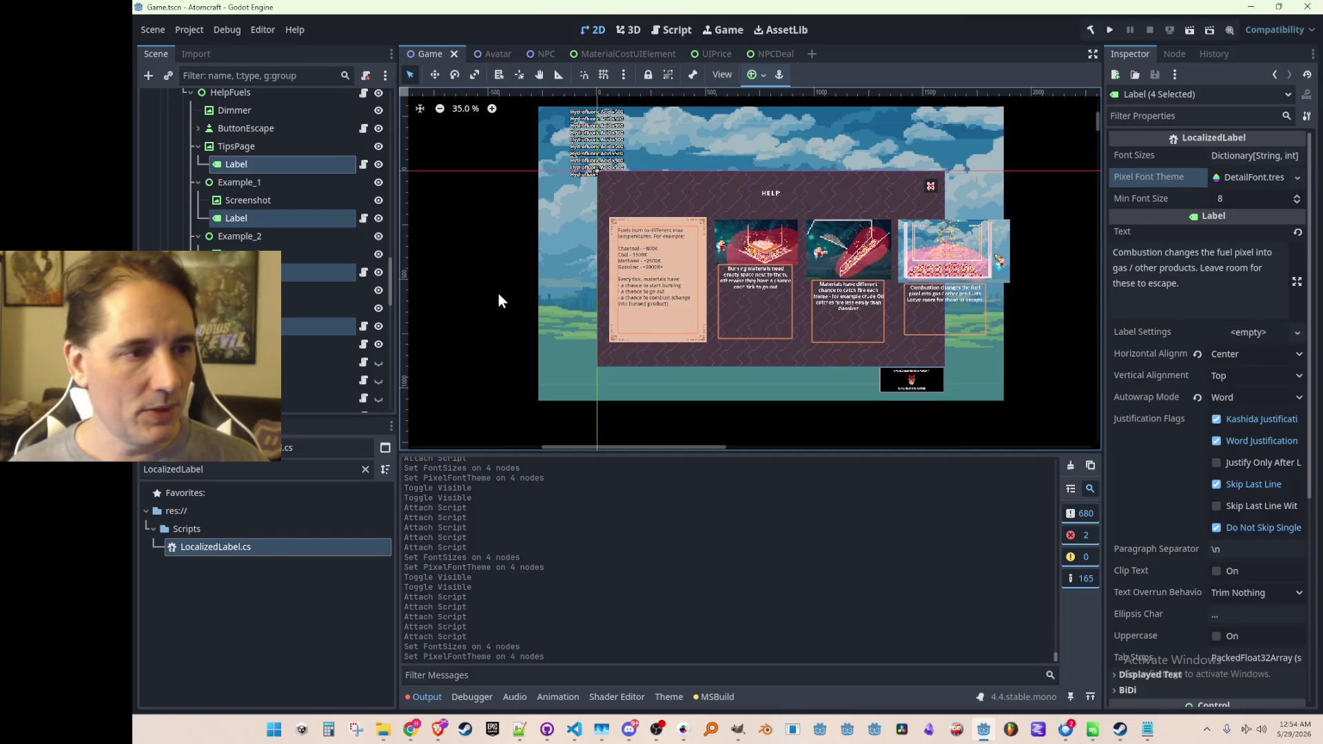
click(486, 235)
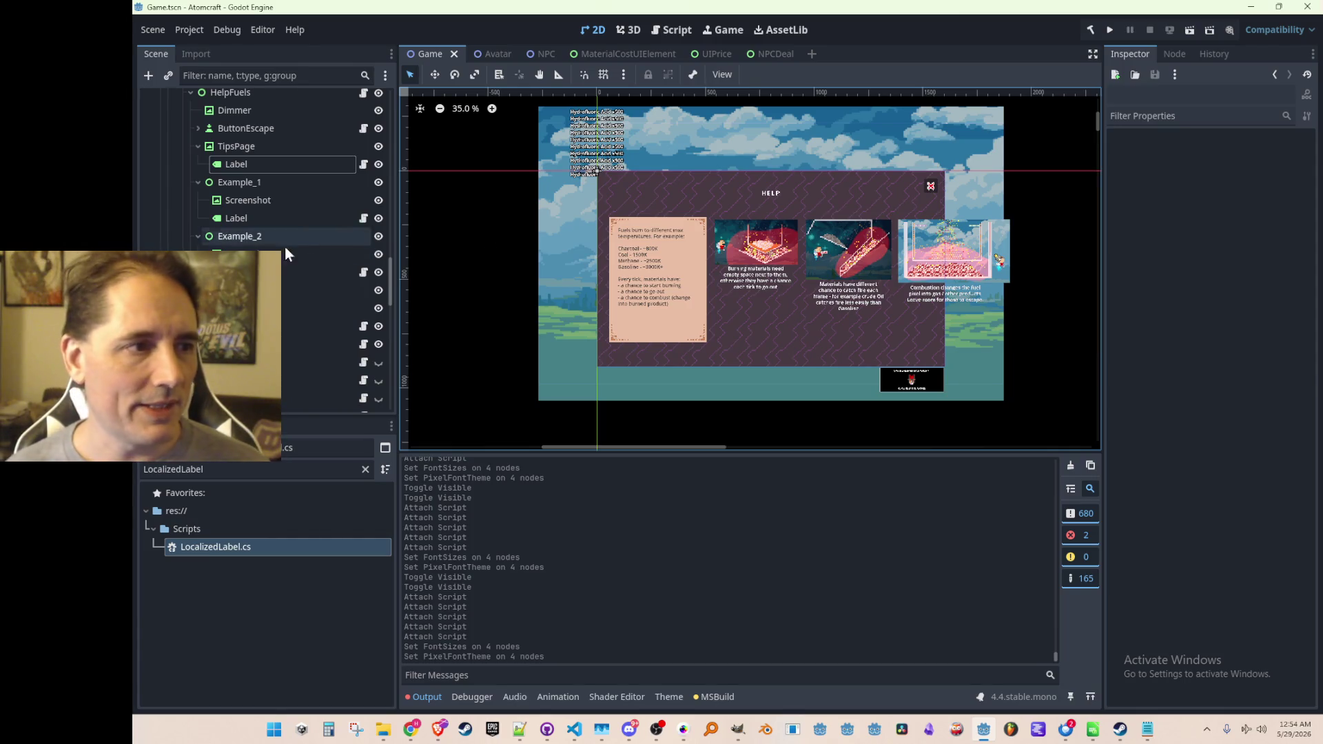
Collapse and hide the fuels help screen, then show and expand the ores screen.
scroll(215, 239, up, 2)
scroll(214, 239, up, 1)
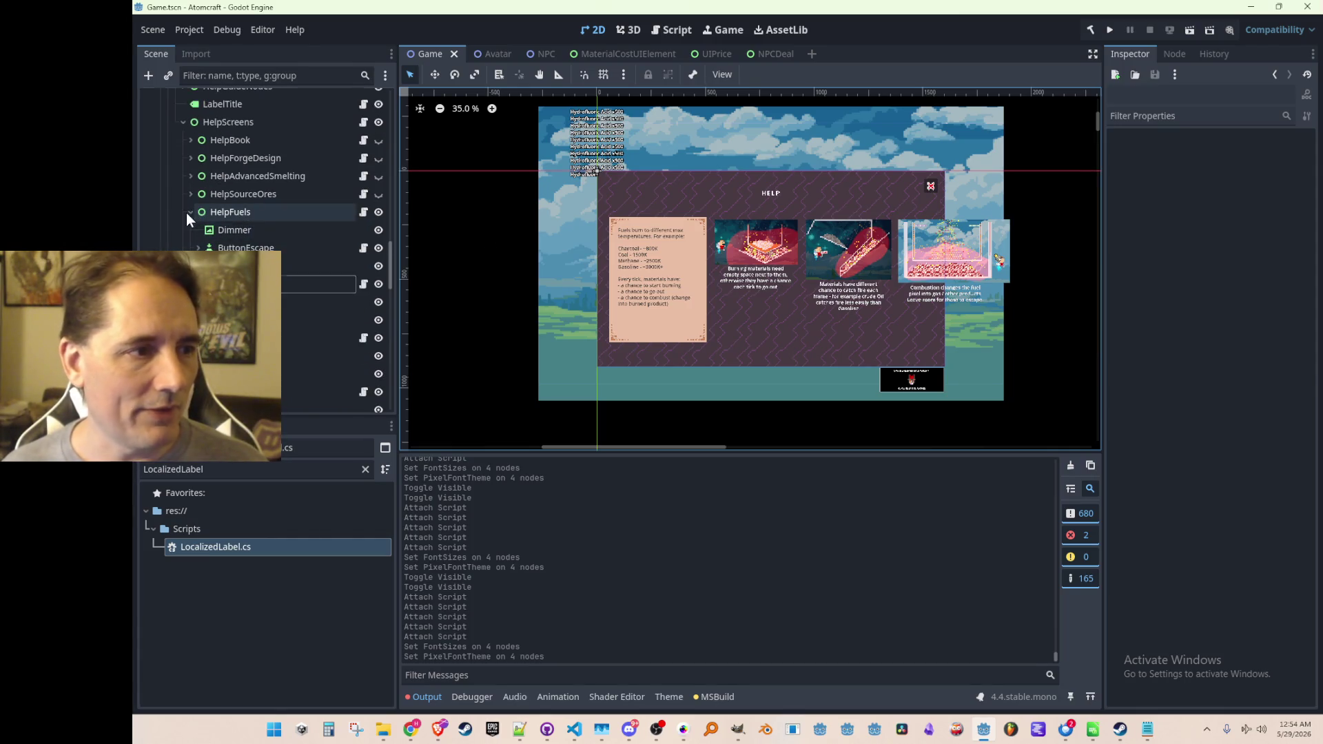
click(186, 212)
click(378, 211)
click(378, 195)
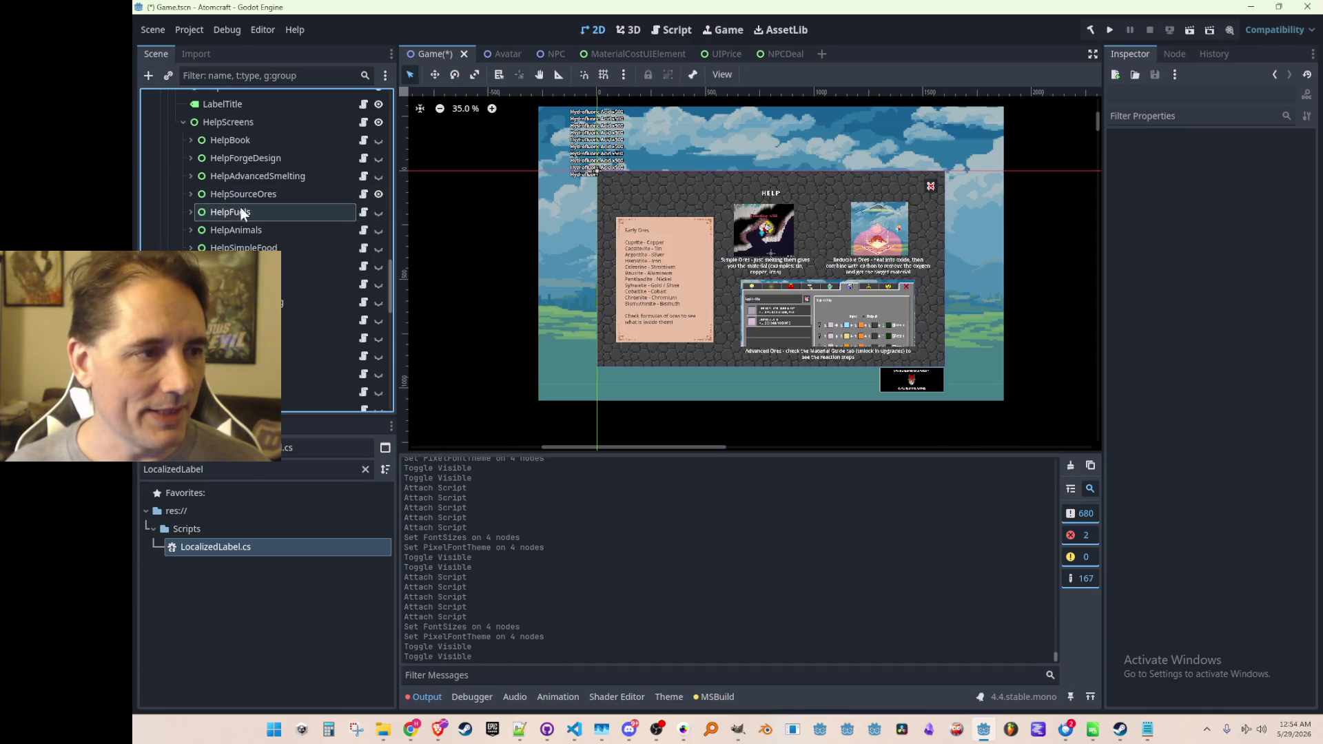
click(190, 195)
scroll(303, 243, down, 1)
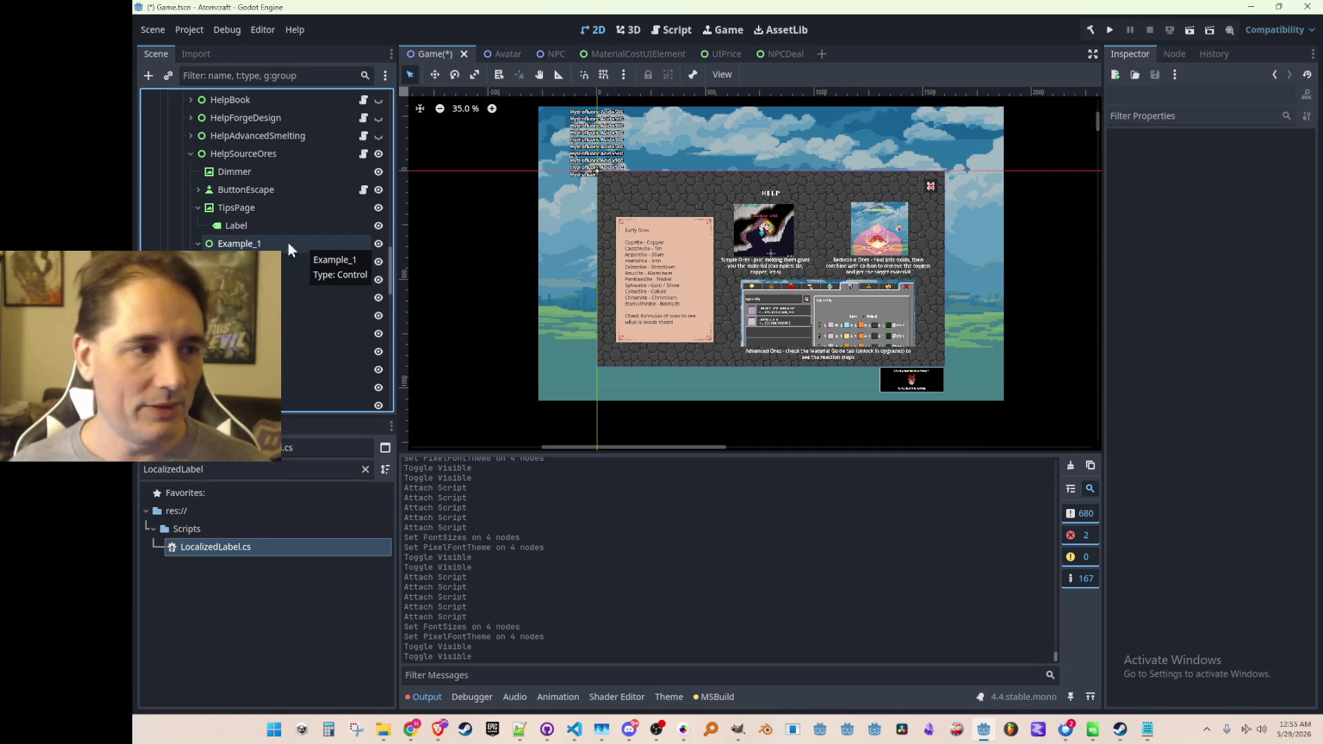
Attach LocalizedLabel to the ores tips, two example, Advanced Ores and HELP title labels.
click(279, 225)
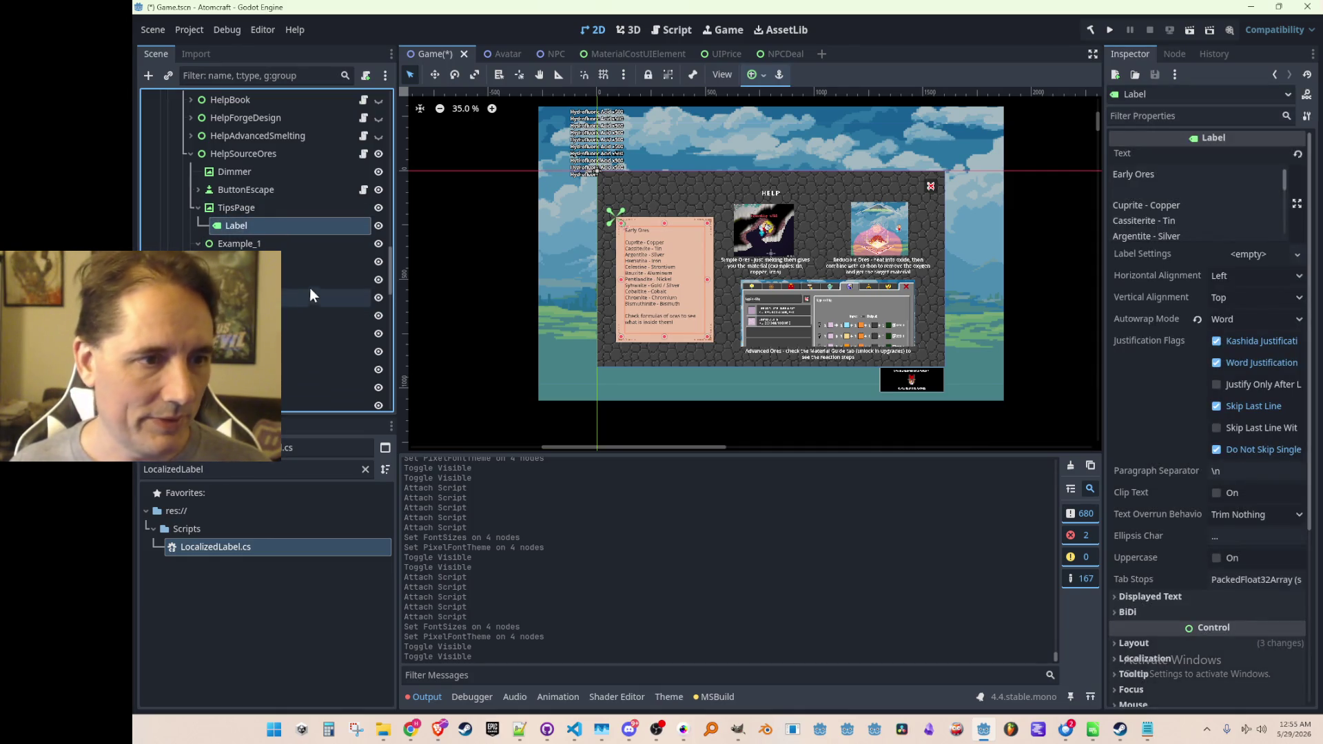
scroll(276, 234, down, 2)
drag(207, 546, 317, 182)
click(313, 233)
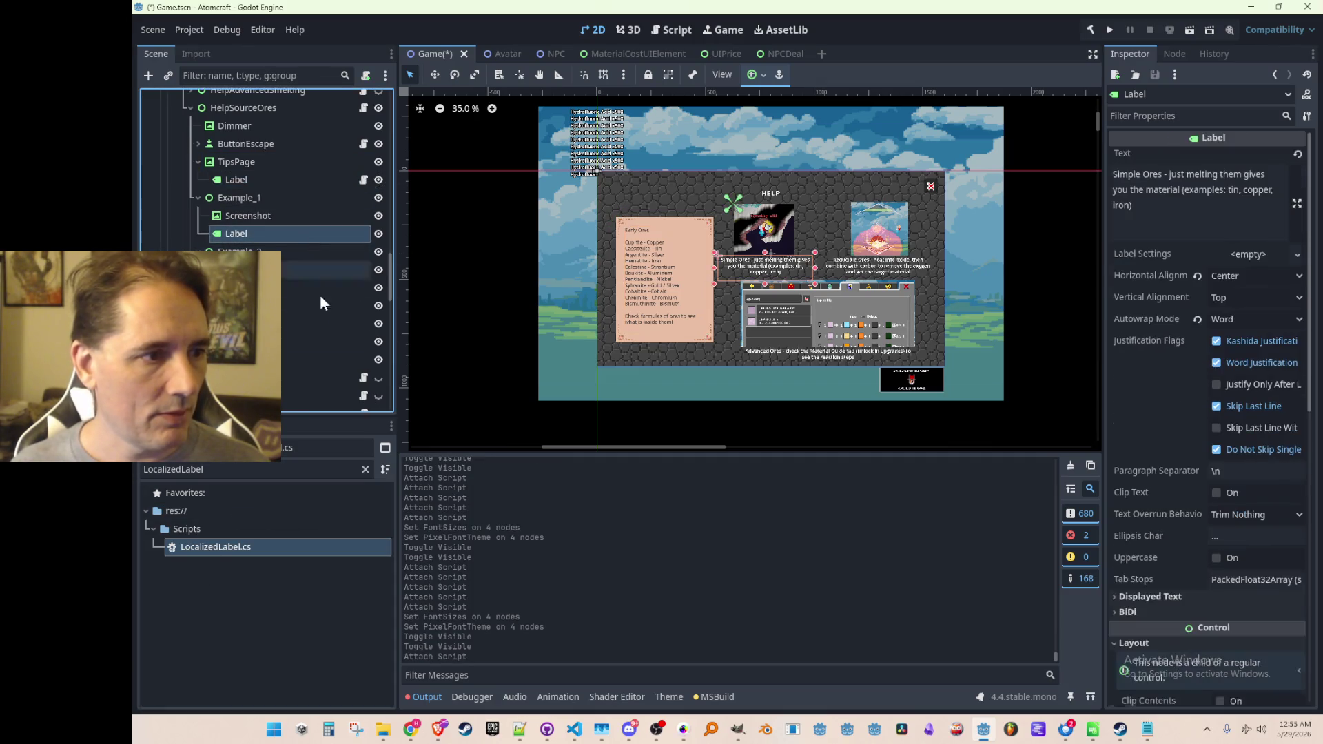
mouse_move(246, 543)
mouse_down()
mouse_move(311, 255)
mouse_move(304, 230)
mouse_up()
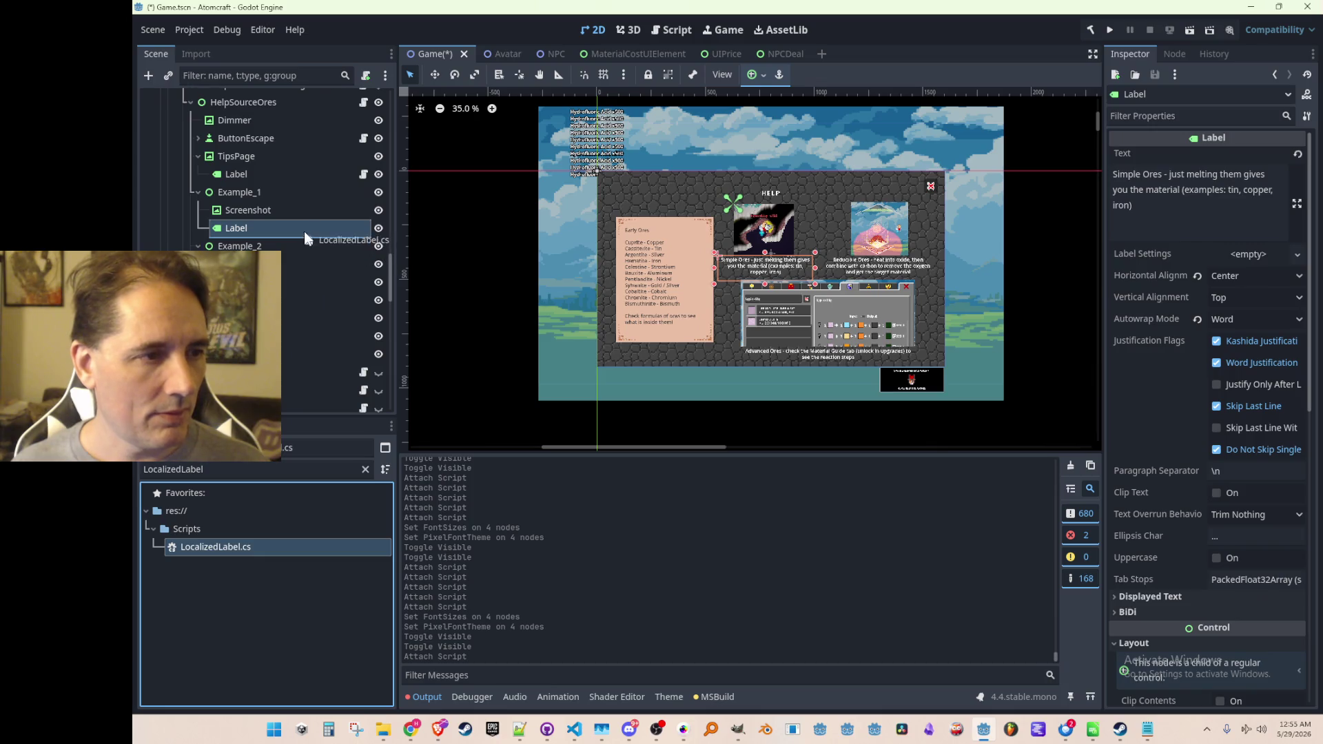
click(301, 282)
drag(253, 548, 306, 282)
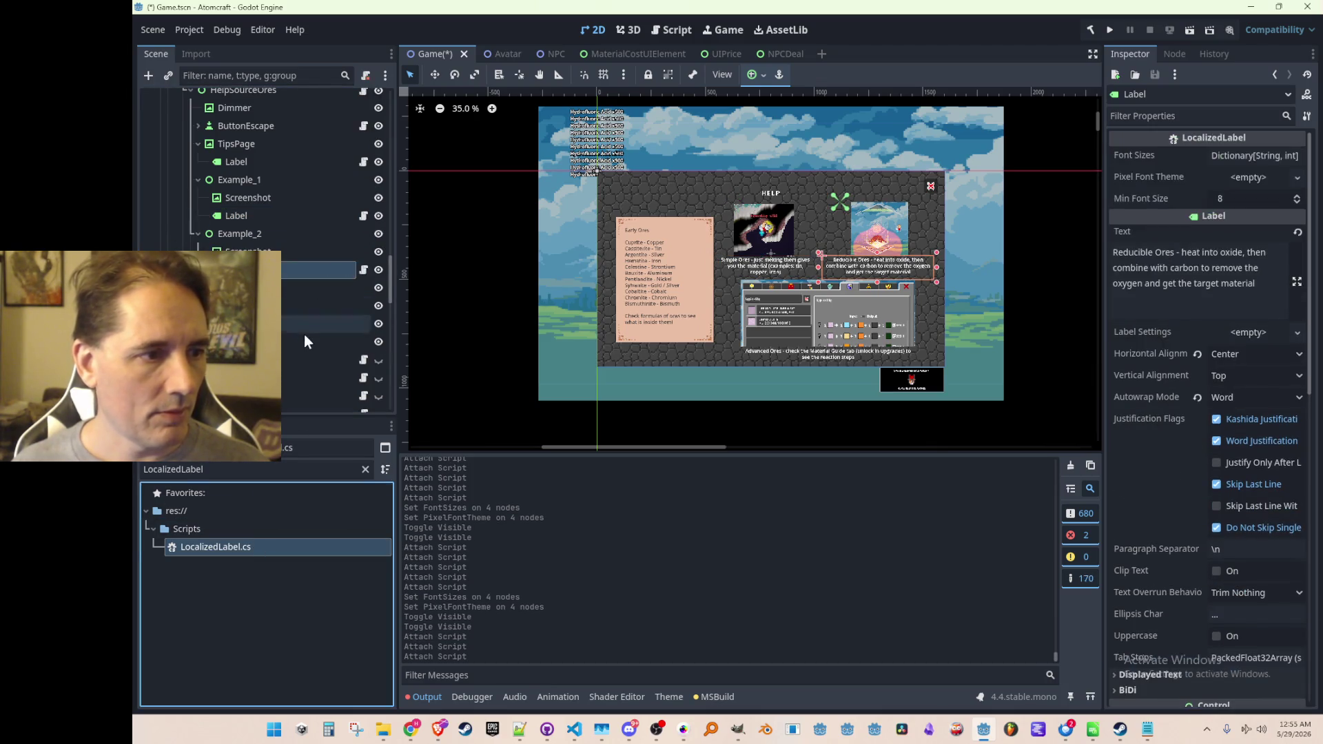
click(299, 325)
drag(261, 552, 314, 318)
click(303, 334)
drag(260, 546, 296, 323)
Paste the copied font sizes and a Quick Load pixel font theme onto four ores labels, then save.
click(306, 304)
ctrl+click(315, 251)
ctrl+click(324, 198)
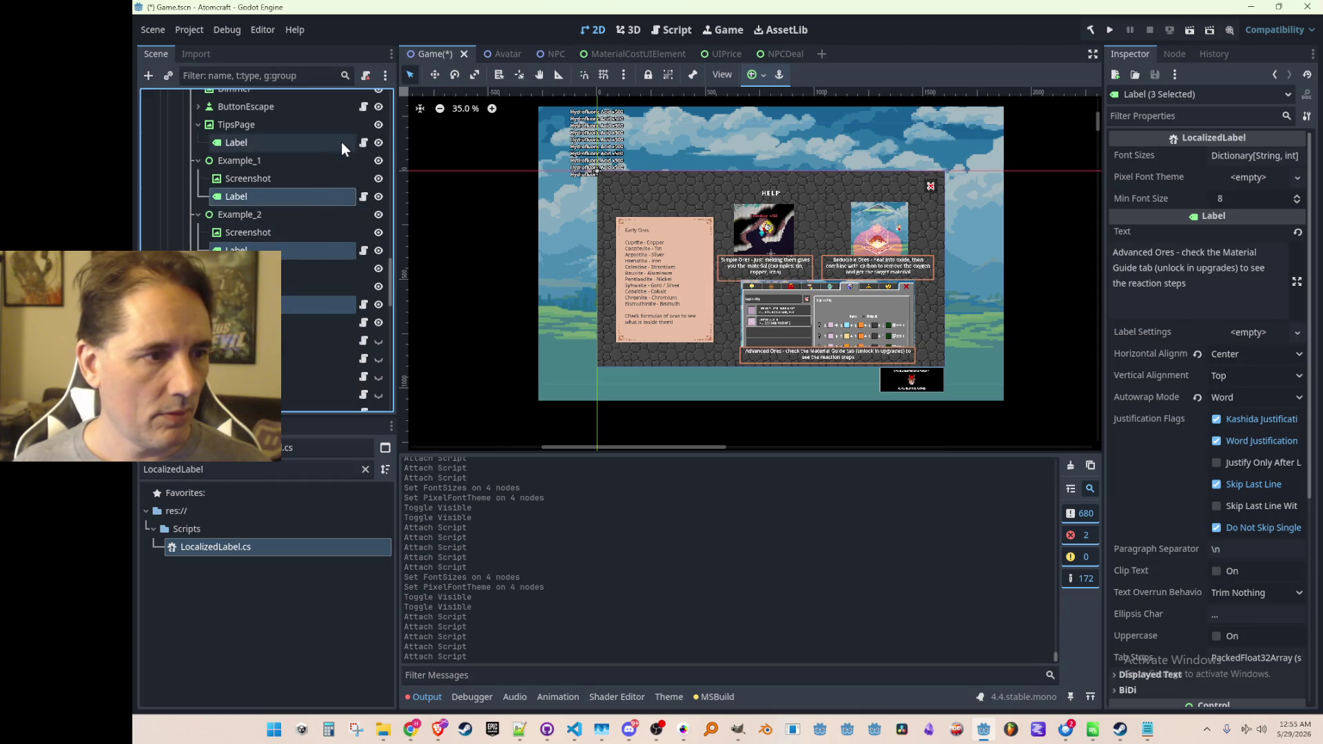
ctrl+click(341, 143)
right_click(1168, 155)
click(1230, 179)
click(1231, 179)
click(1254, 224)
double_click(689, 215)
click(503, 229)
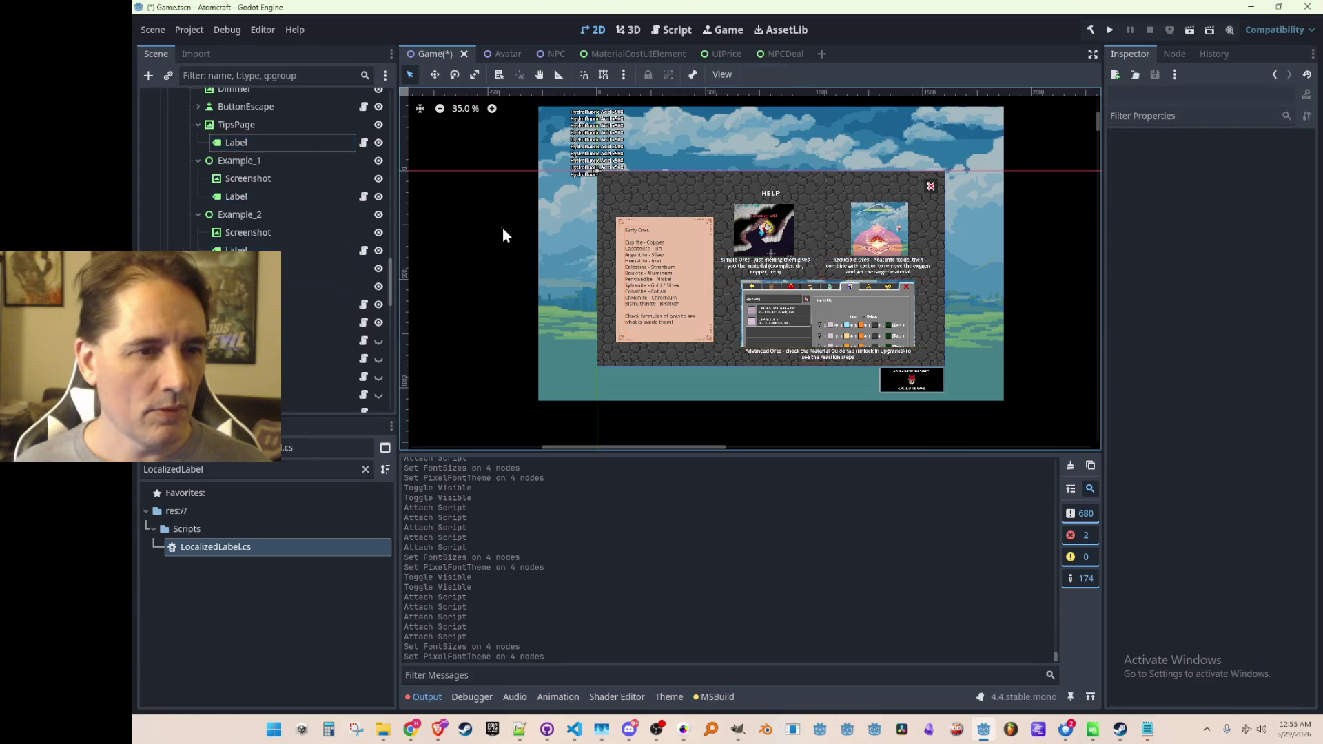
key(ctrl+s)
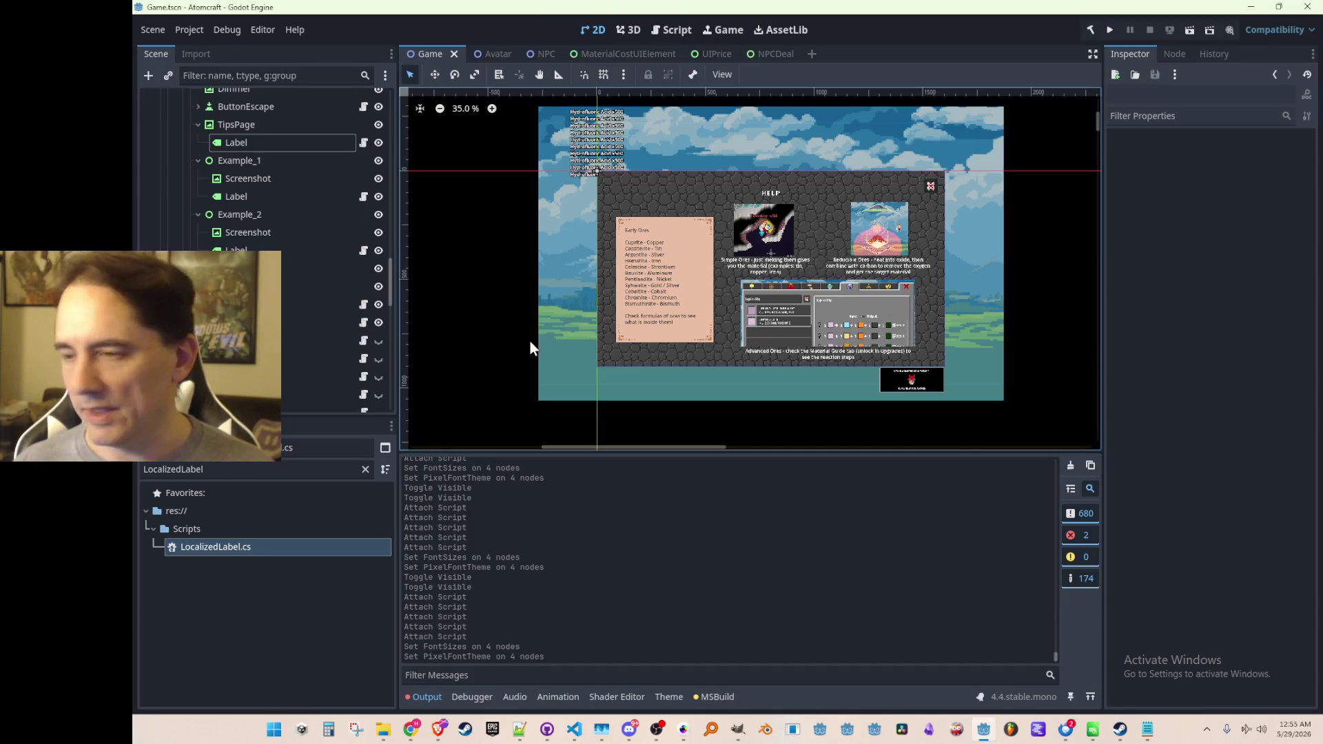
Select the HelpSourceOres node to show its properties in the Inspector.
scroll(510, 295, up, 1)
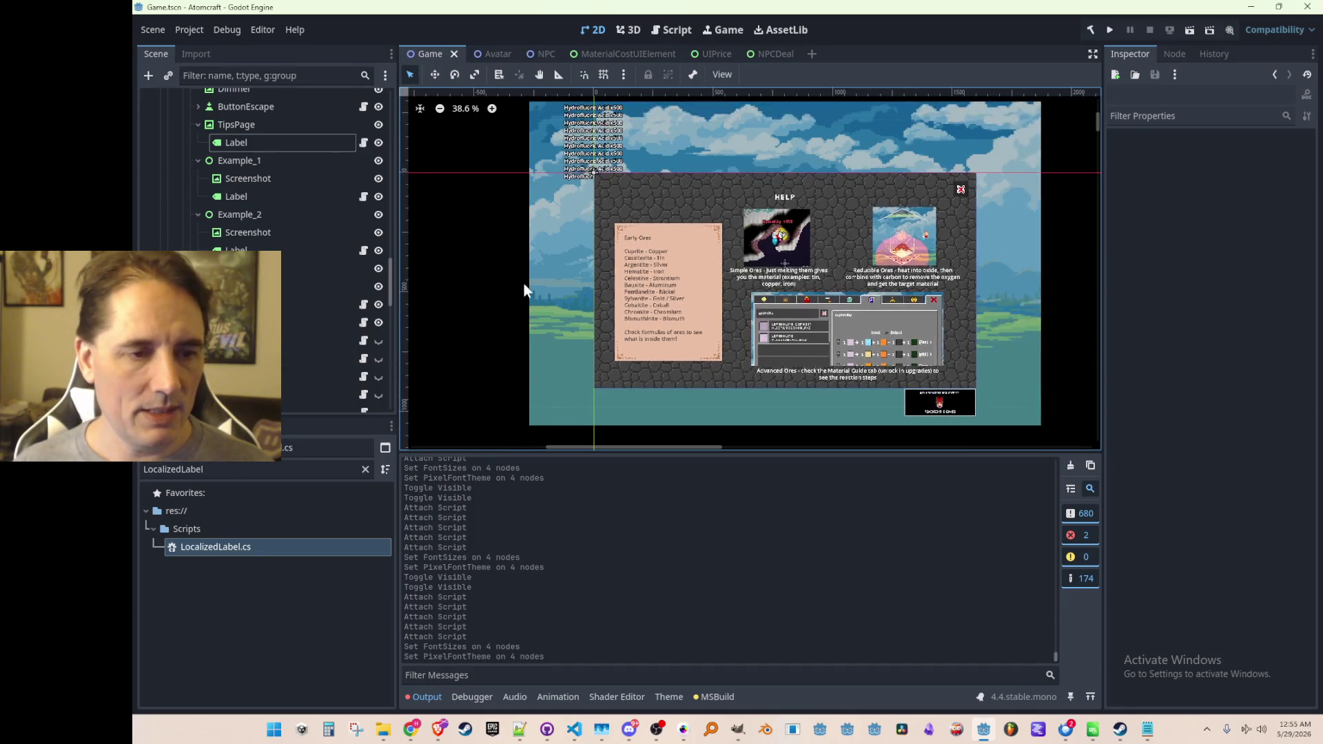
scroll(287, 259, up, 5)
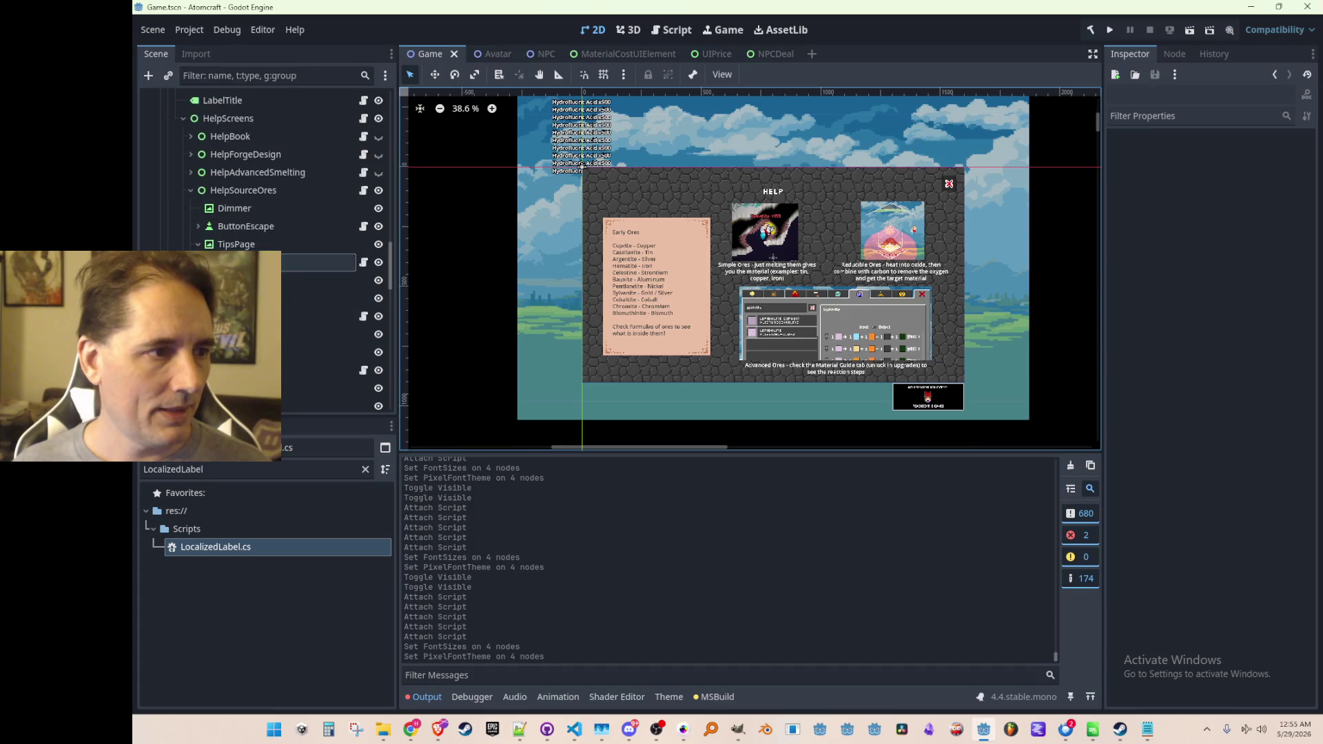
click(185, 233)
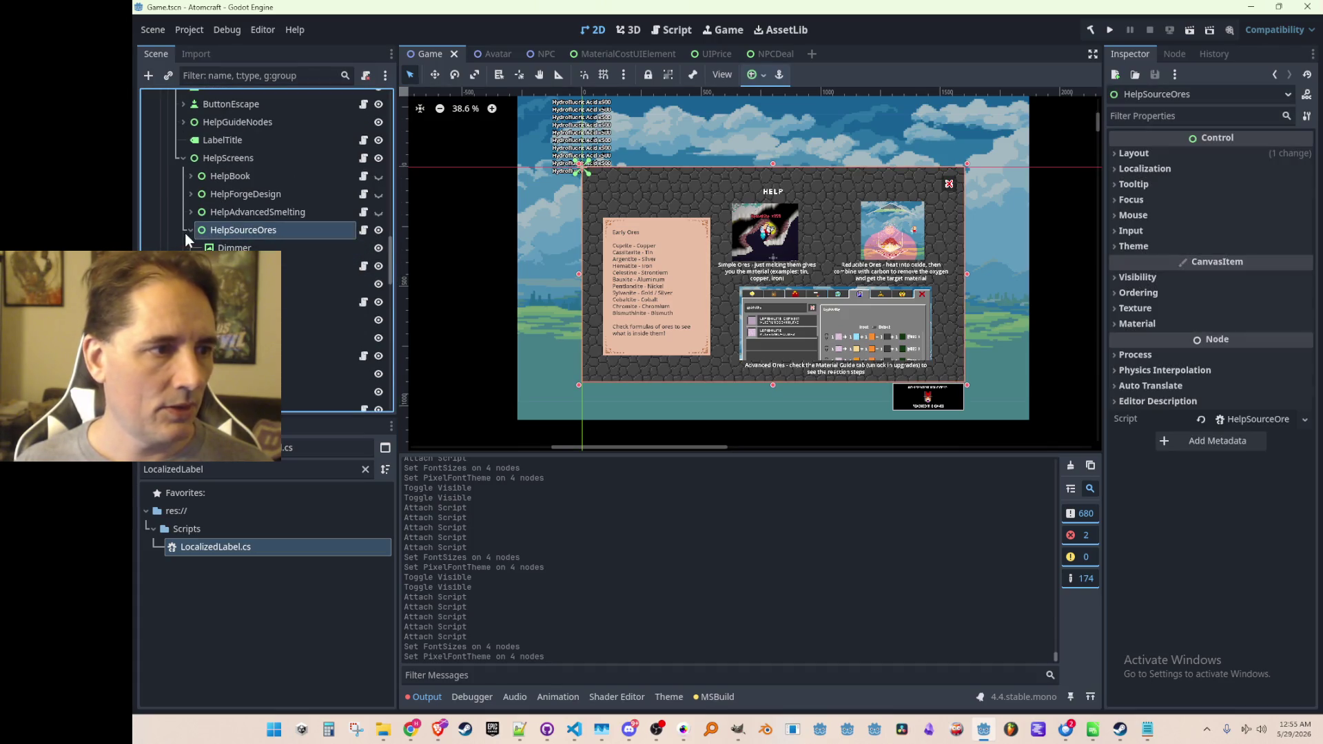
Hide the Source Ores help screen, then show and expand the Advanced Smelting screen.
scroll(185, 233, up, 2)
click(378, 270)
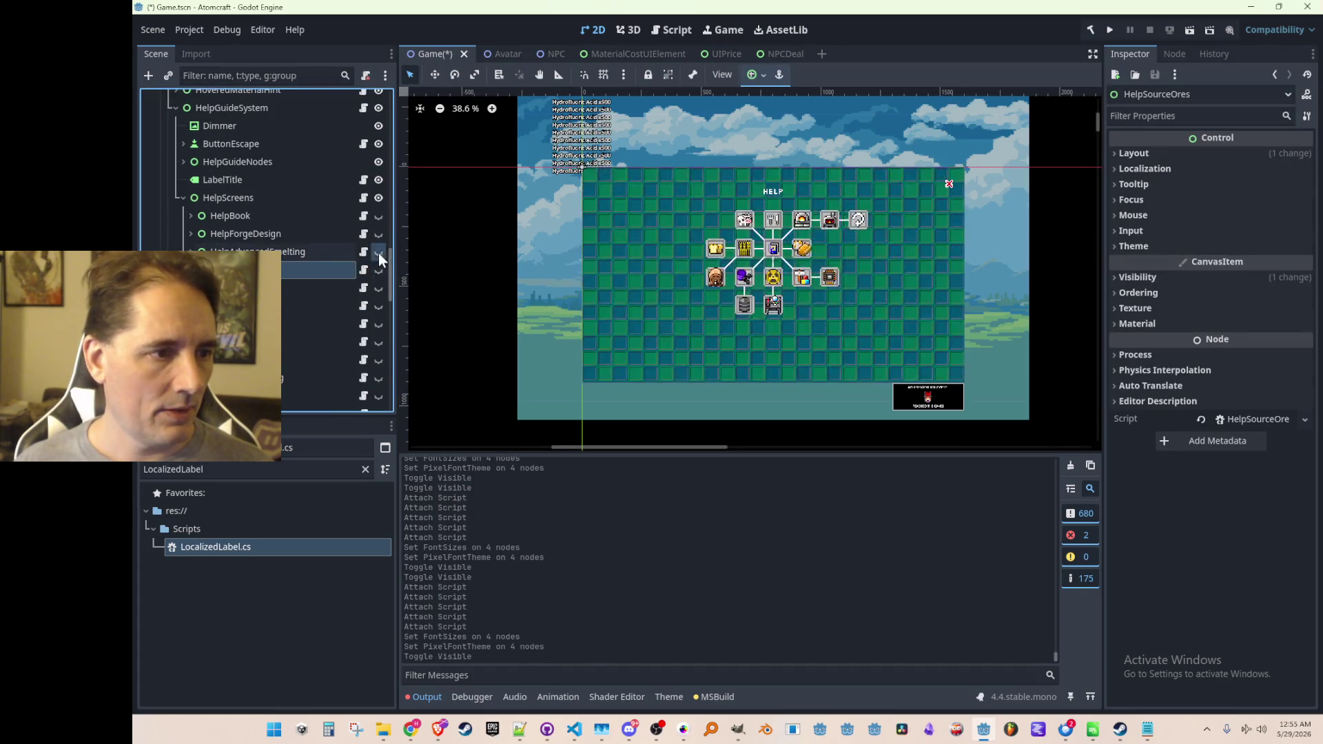
click(378, 253)
click(191, 252)
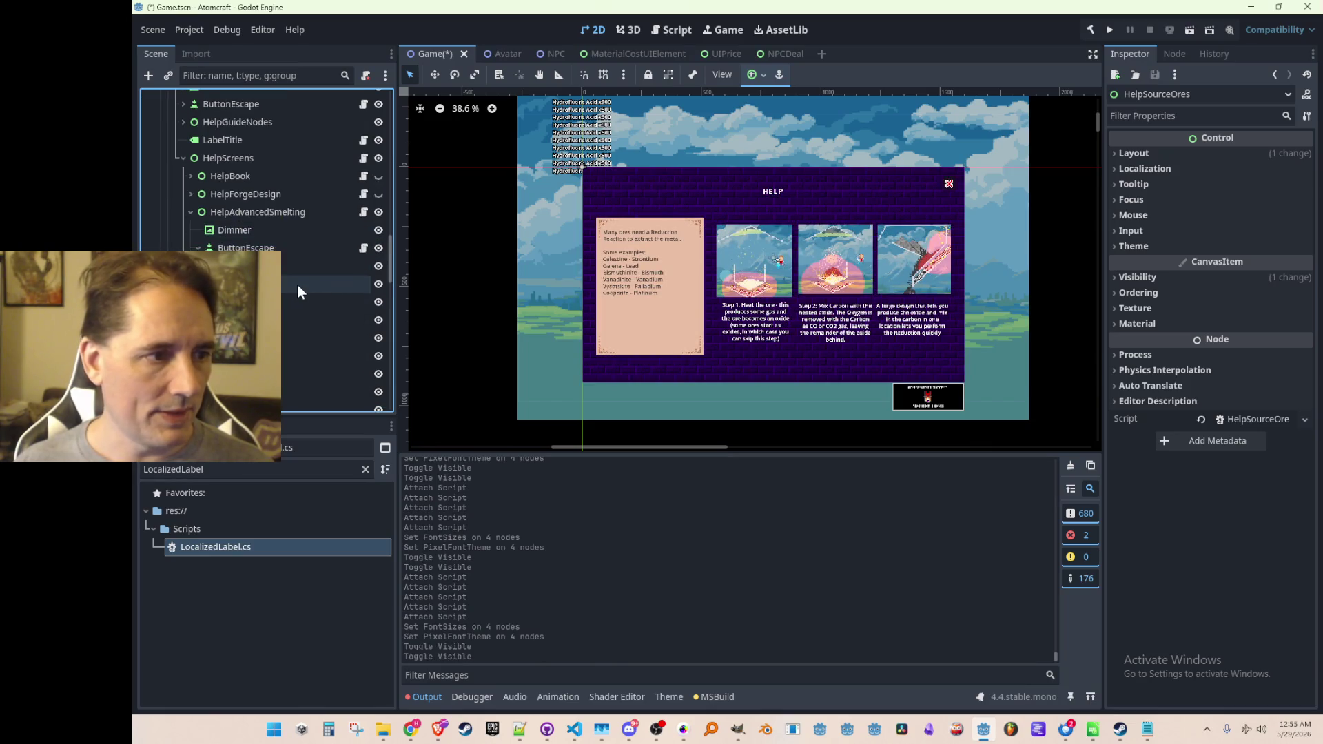
scroll(305, 299, down, 3)
Attach LocalizedLabel.cs to the tips label, the three example labels and the HELP title.
click(263, 183)
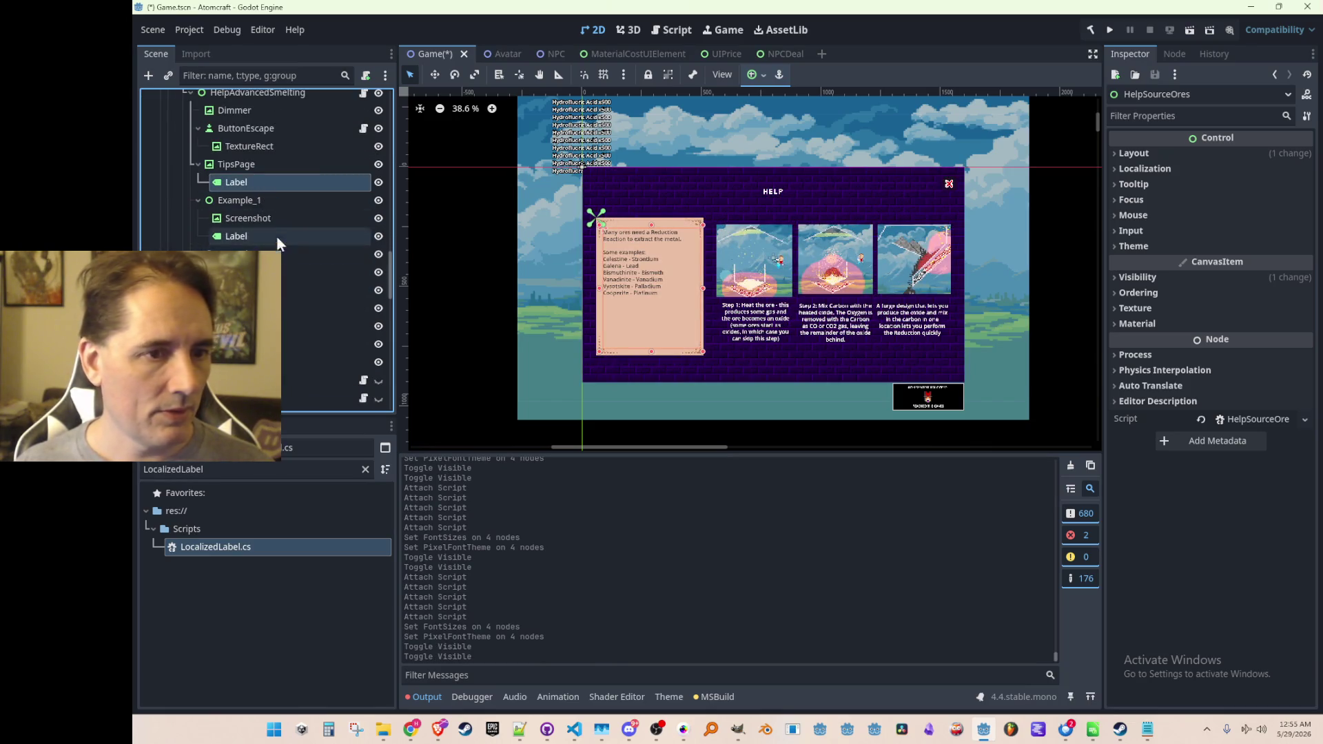
mouse_move(213, 547)
mouse_down()
mouse_move(301, 384)
mouse_move(300, 176)
mouse_up()
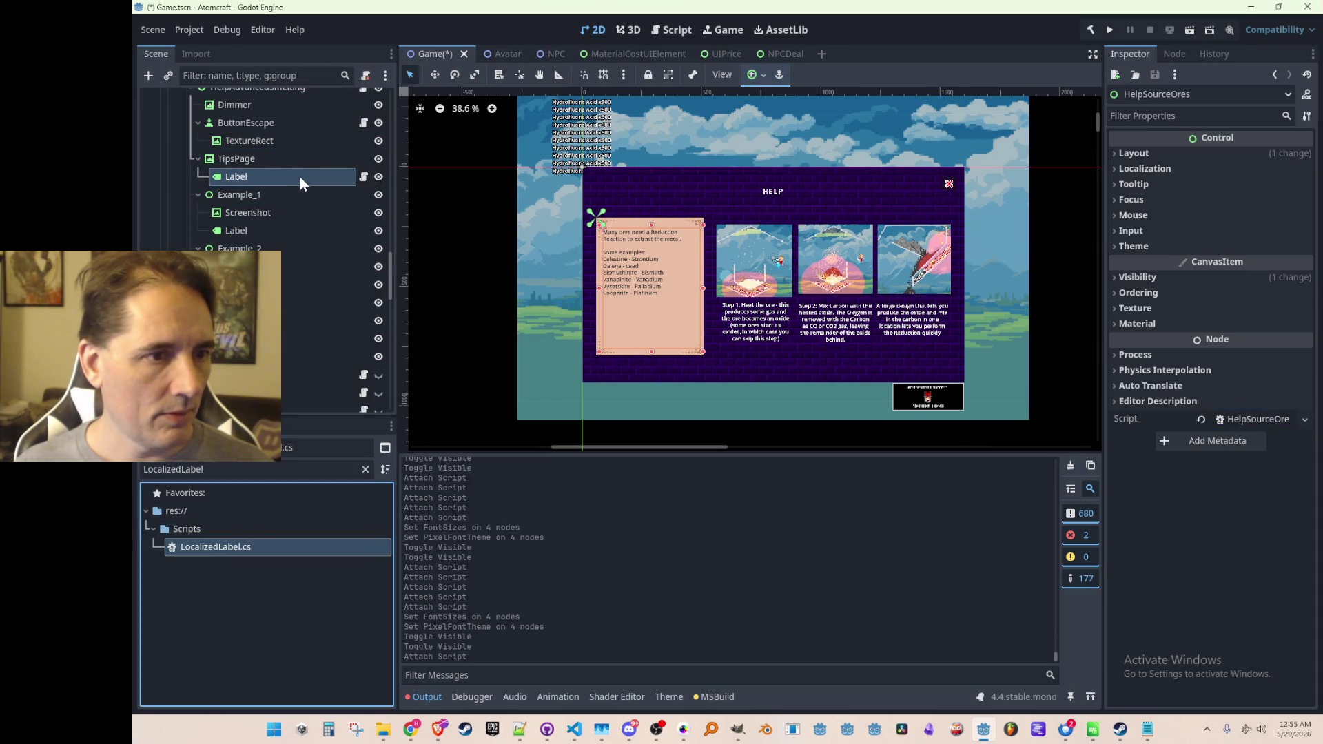
click(283, 237)
drag(270, 551, 305, 372)
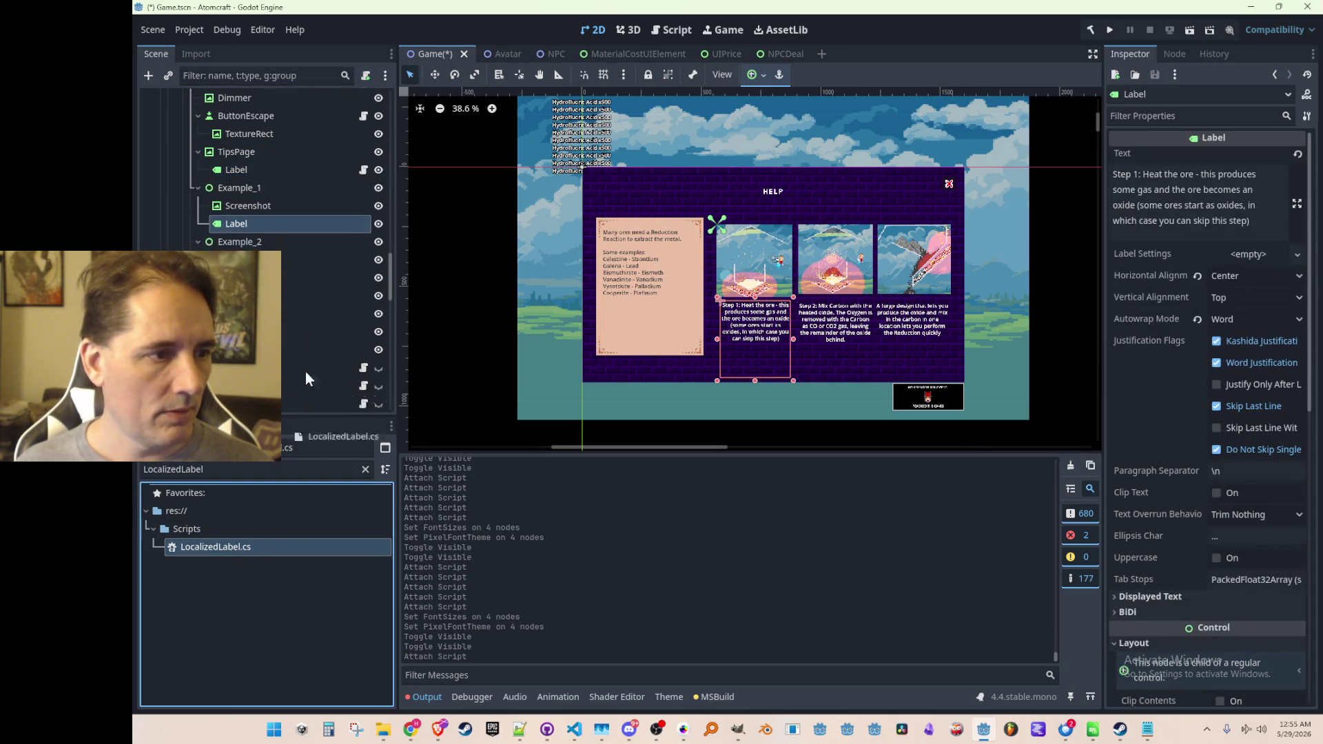
drag(301, 226, 301, 226)
click(296, 279)
mouse_move(257, 550)
mouse_down()
mouse_move(290, 417)
mouse_move(287, 275)
mouse_up()
click(284, 325)
drag(278, 547, 304, 328)
click(303, 328)
drag(248, 545, 285, 319)
Paste the copied Font Sizes into the four labels and give them the DetailFont.tres theme.
scroll(291, 336, up, 1)
click(283, 344)
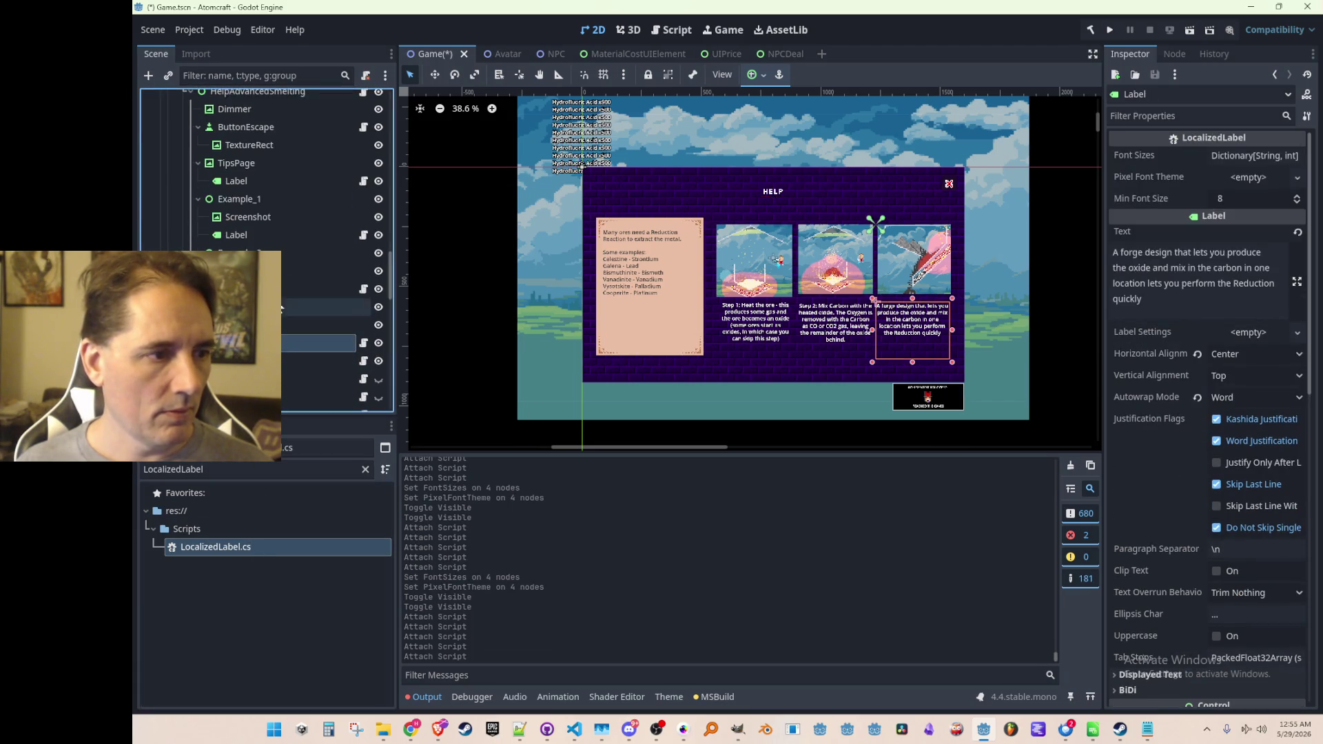
ctrl+click(283, 289)
ctrl+click(283, 235)
ctrl+click(295, 181)
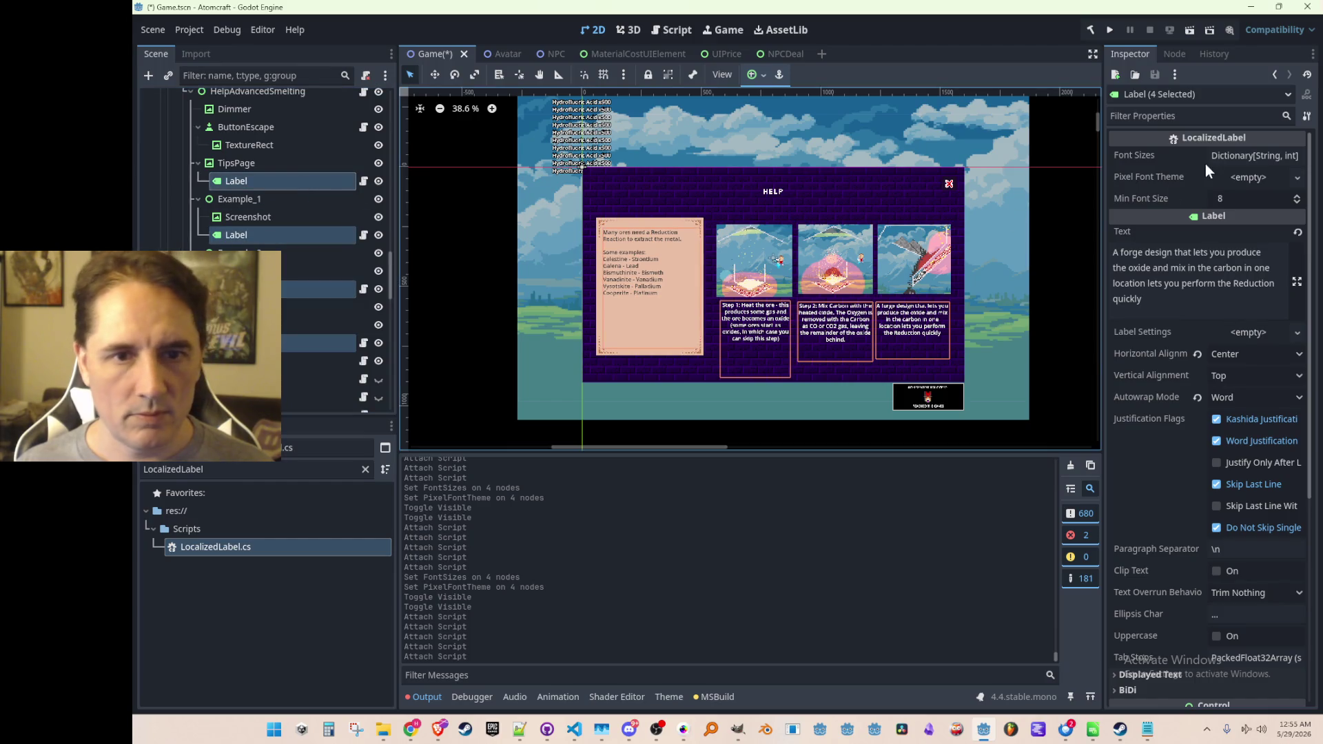
right_click(1172, 159)
click(1196, 182)
click(1230, 176)
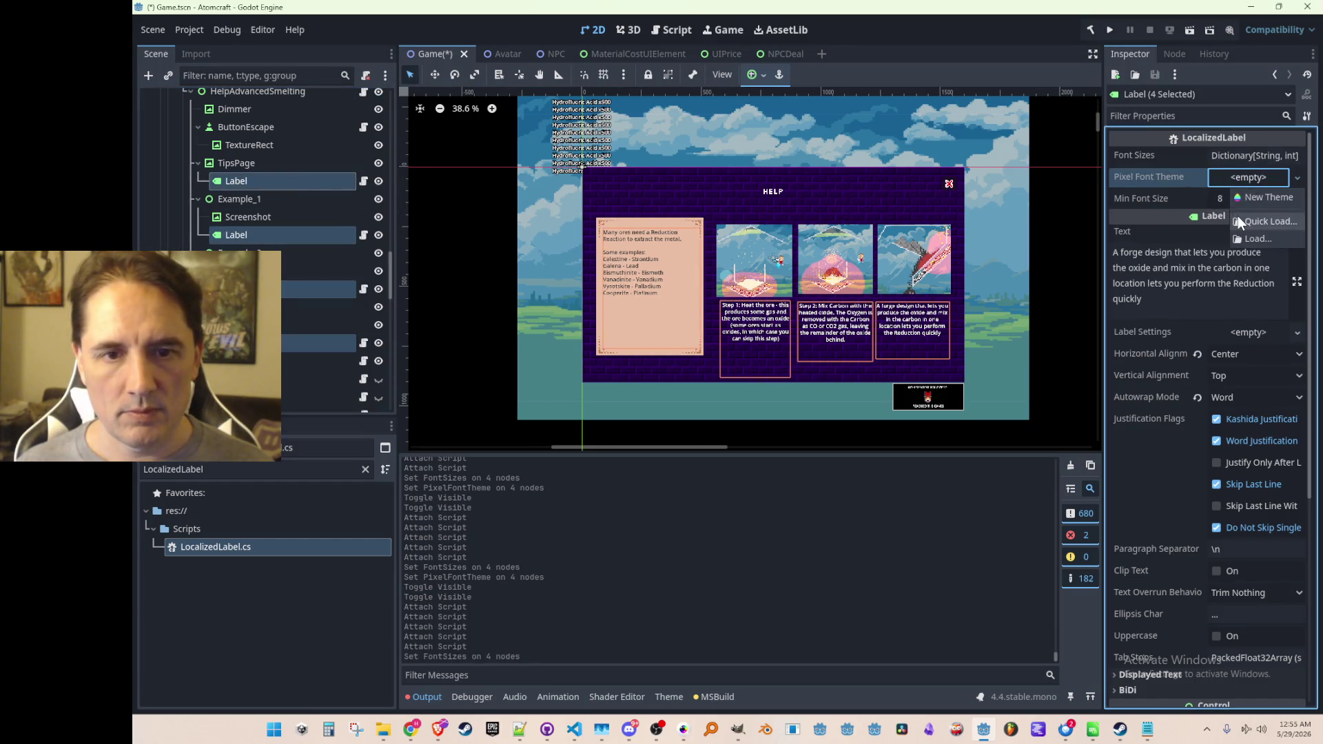
click(1237, 216)
double_click(589, 218)
Save the scene and collapse the Advanced Smelting branch.
click(524, 247)
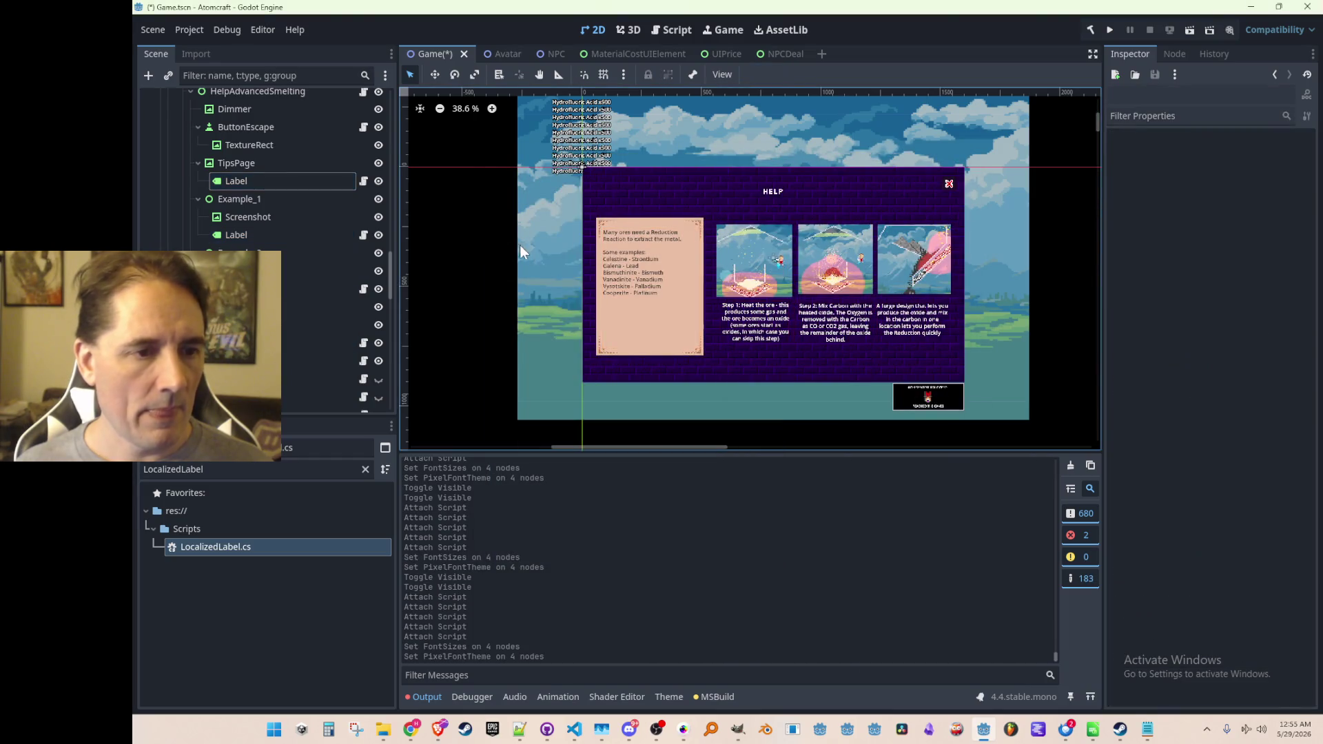
key(ctrl+s)
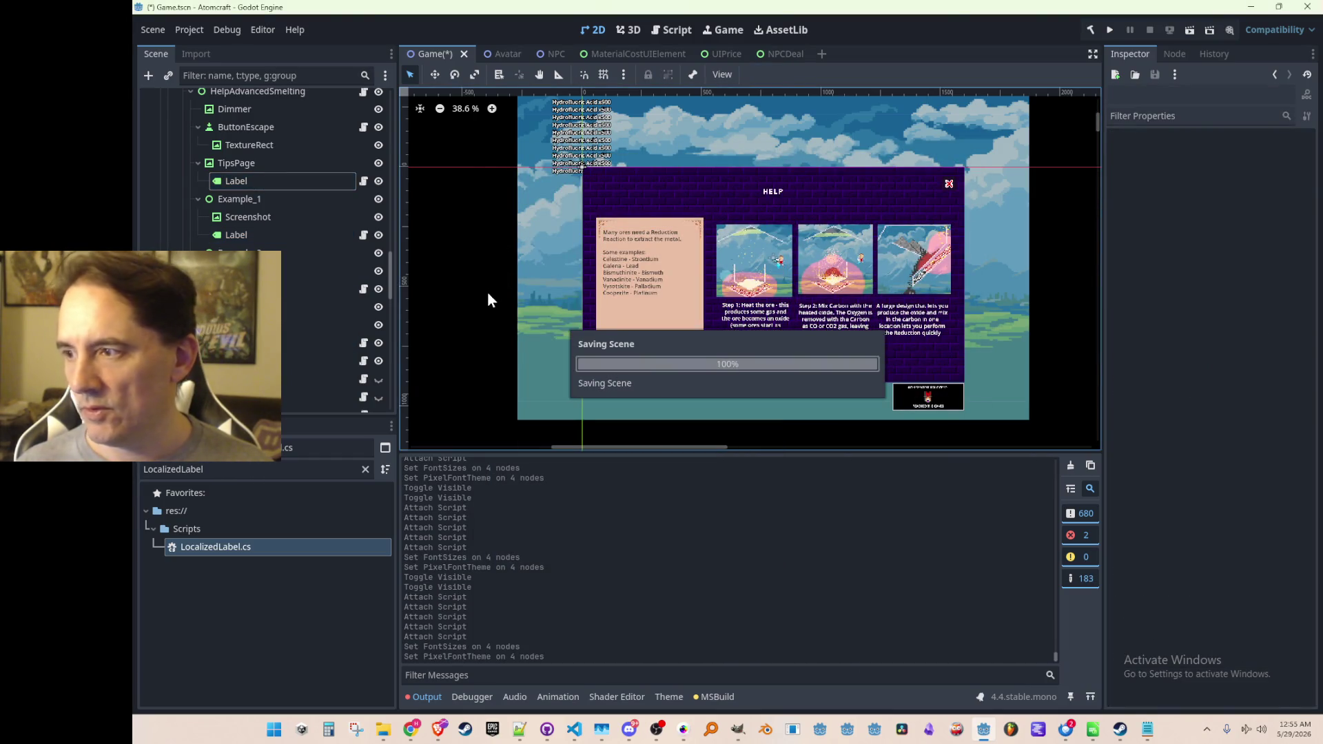
scroll(498, 263, down, 1)
scroll(262, 314, up, 3)
scroll(227, 290, up, 2)
click(185, 210)
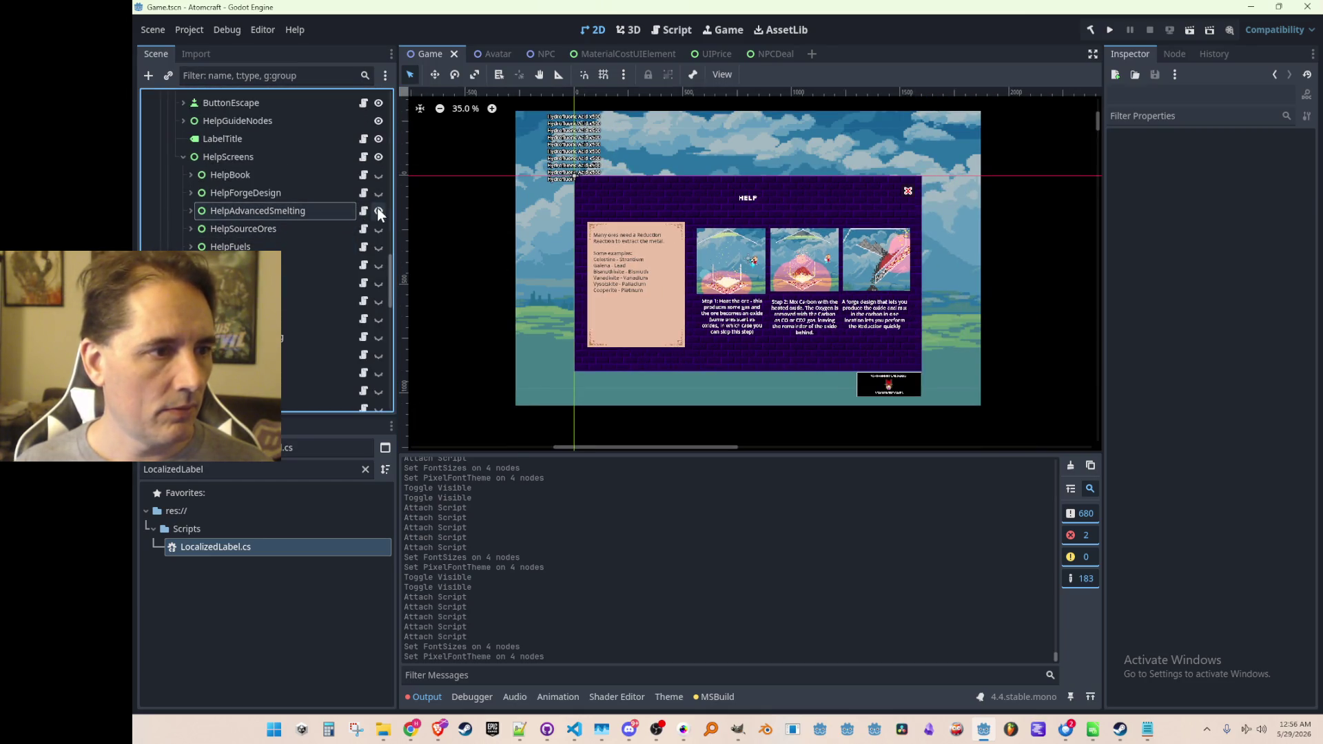
Hide the Advanced Smelting screen, then show and expand the Forge Design screen.
click(378, 210)
click(378, 192)
click(189, 194)
scroll(274, 237, down, 2)
scroll(275, 237, down, 2)
Attach LocalizedLabel.cs to the tips label, three example labels and the HELP title.
click(248, 177)
mouse_move(255, 551)
mouse_down()
mouse_move(315, 230)
mouse_move(292, 174)
mouse_up()
click(305, 227)
drag(257, 547, 328, 225)
click(300, 278)
drag(292, 546, 350, 270)
click(293, 314)
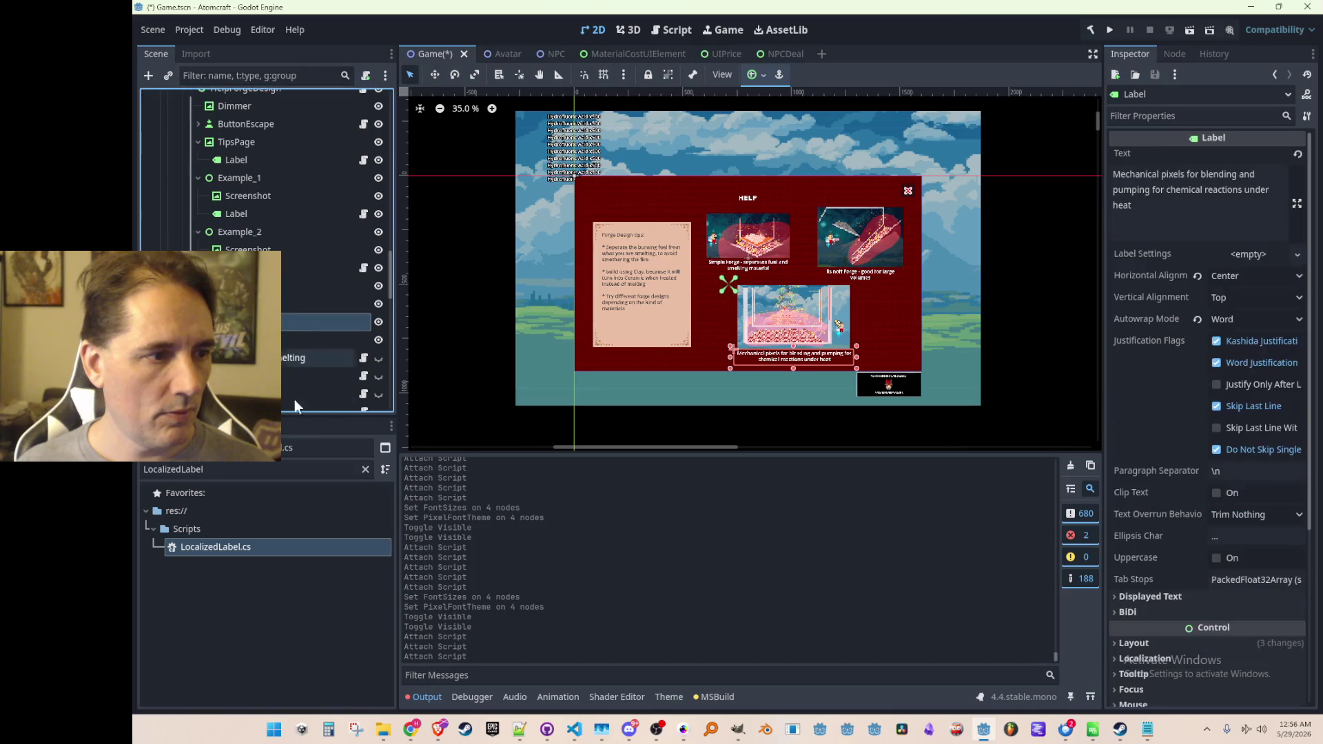
drag(283, 544, 323, 308)
click(321, 330)
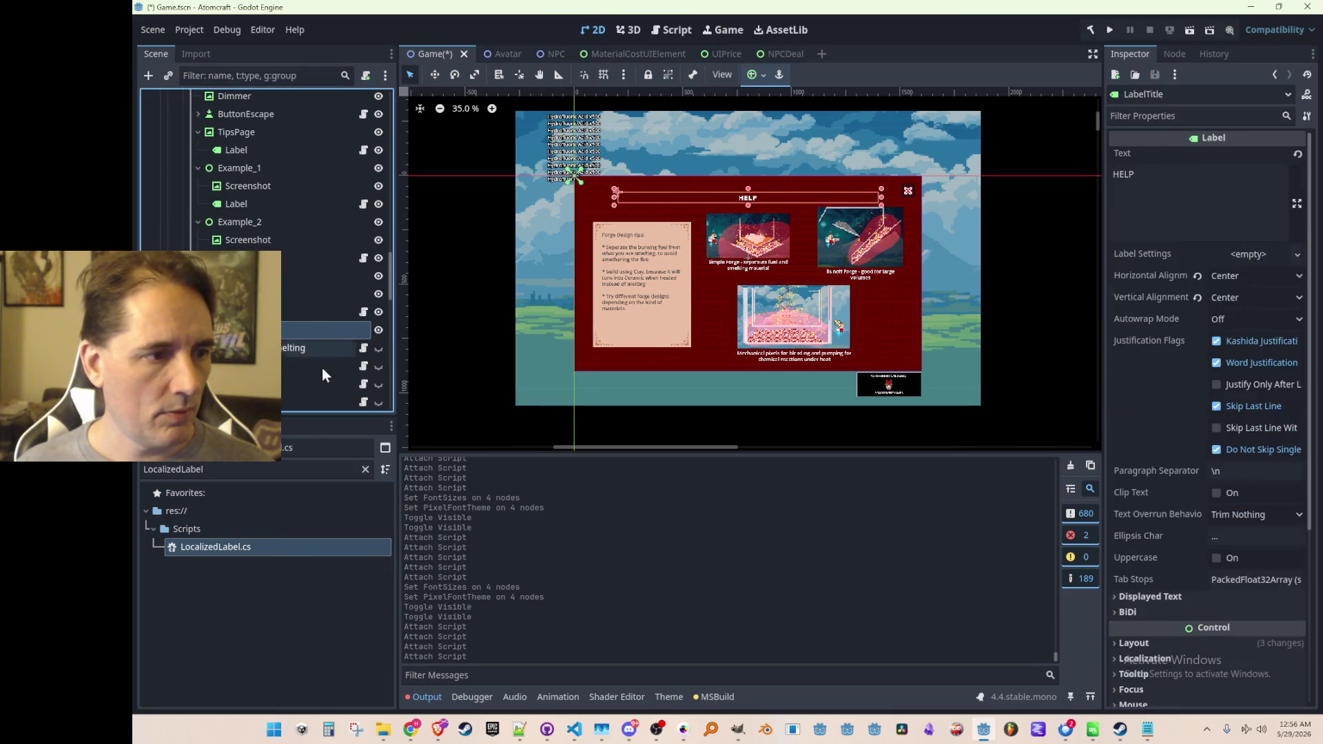
mouse_move(271, 547)
mouse_down()
mouse_move(313, 337)
mouse_move(303, 315)
mouse_up()
Give the four selected labels a quick-loaded pixel font theme and save the scene.
click(324, 299)
ctrl+click(336, 249)
ctrl+click(340, 190)
ctrl+click(338, 137)
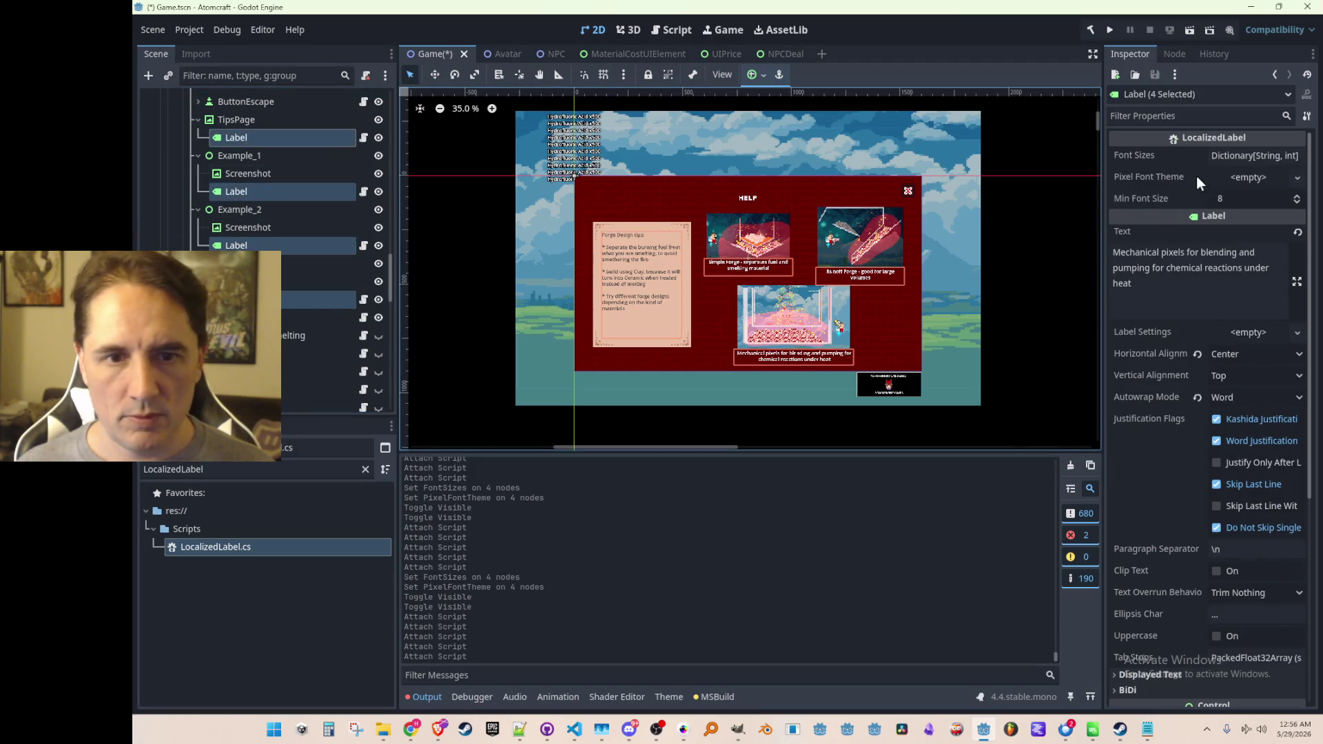
click(1237, 178)
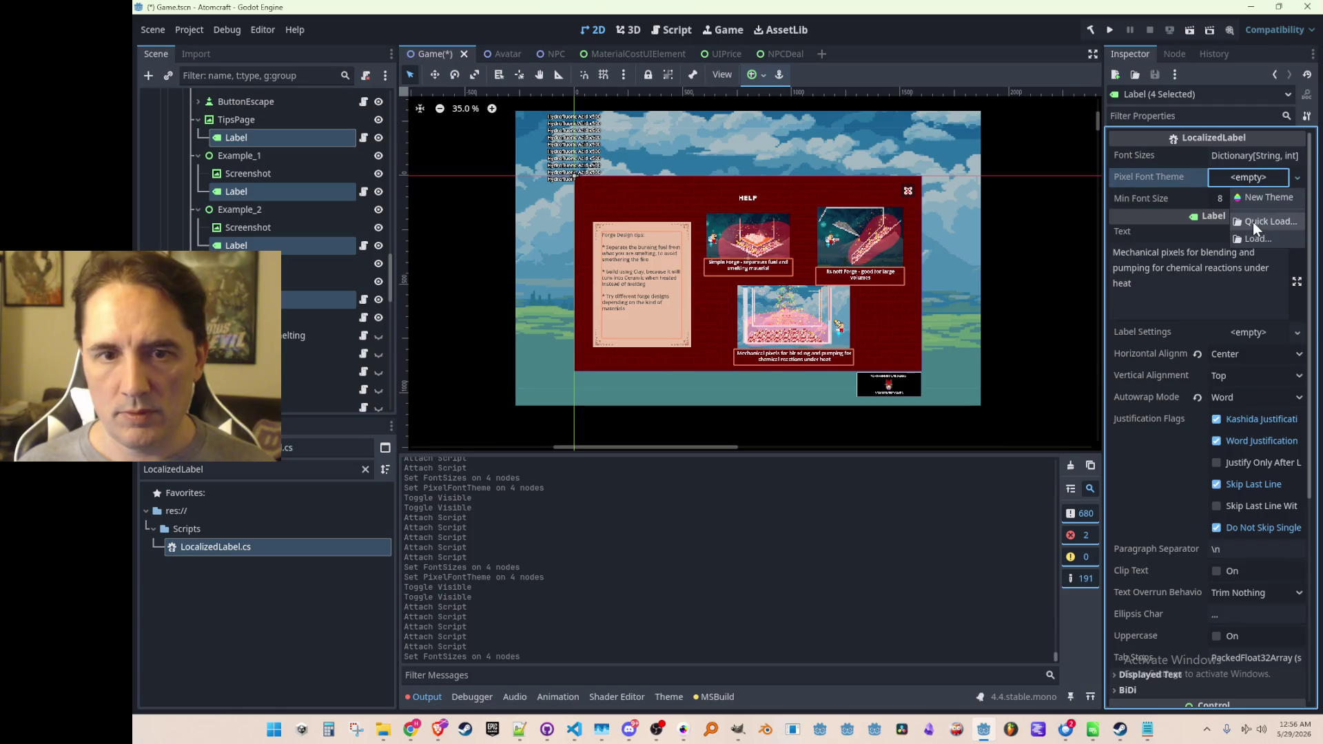
click(1253, 222)
click(628, 246)
click(475, 255)
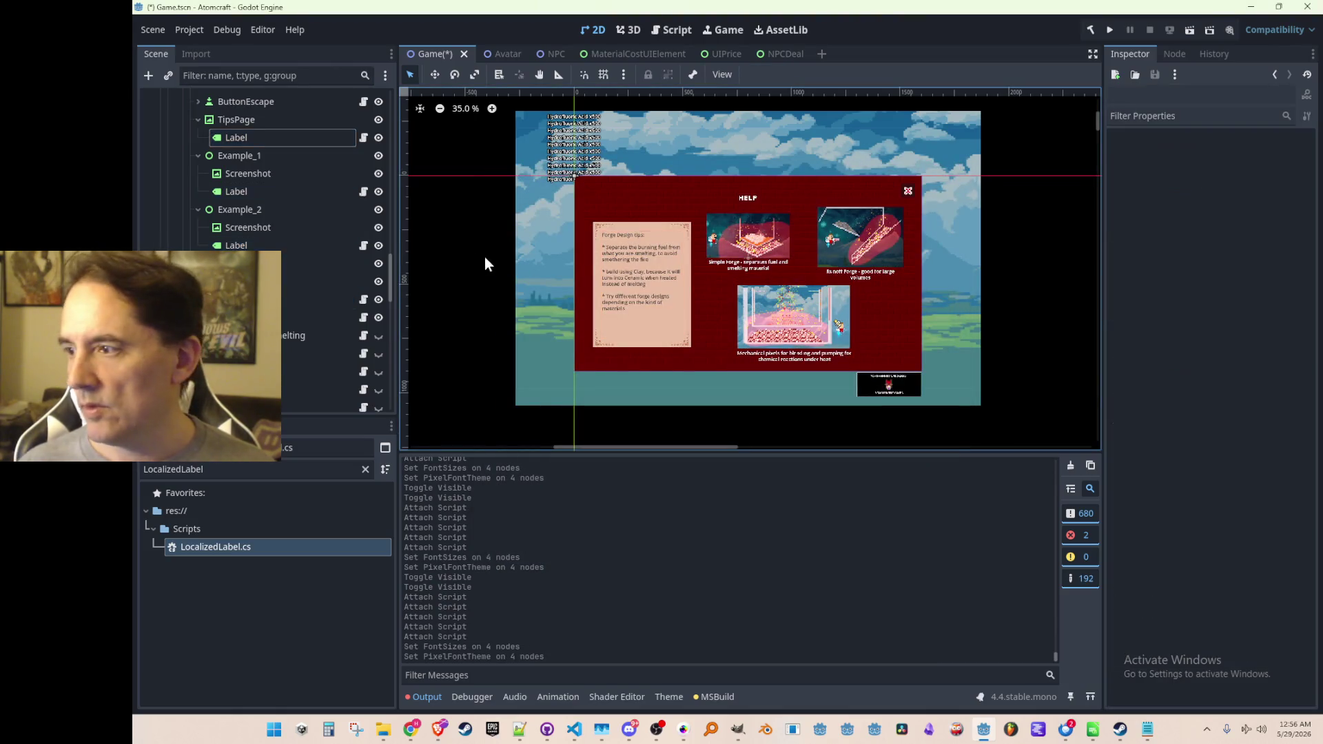
key(ctrl+s)
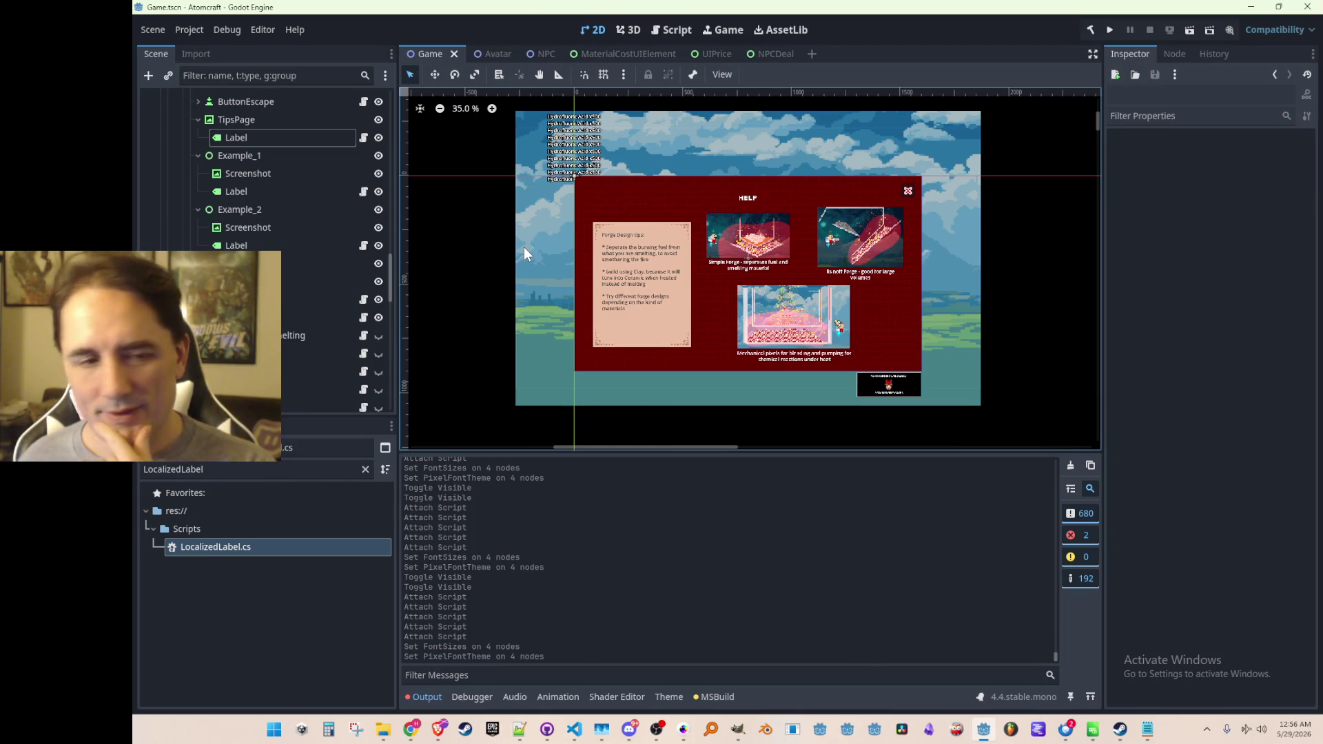
Zoom the canvas to inspect the Forge help panel and check Example_1's label settings.
scroll(650, 220, up, 2)
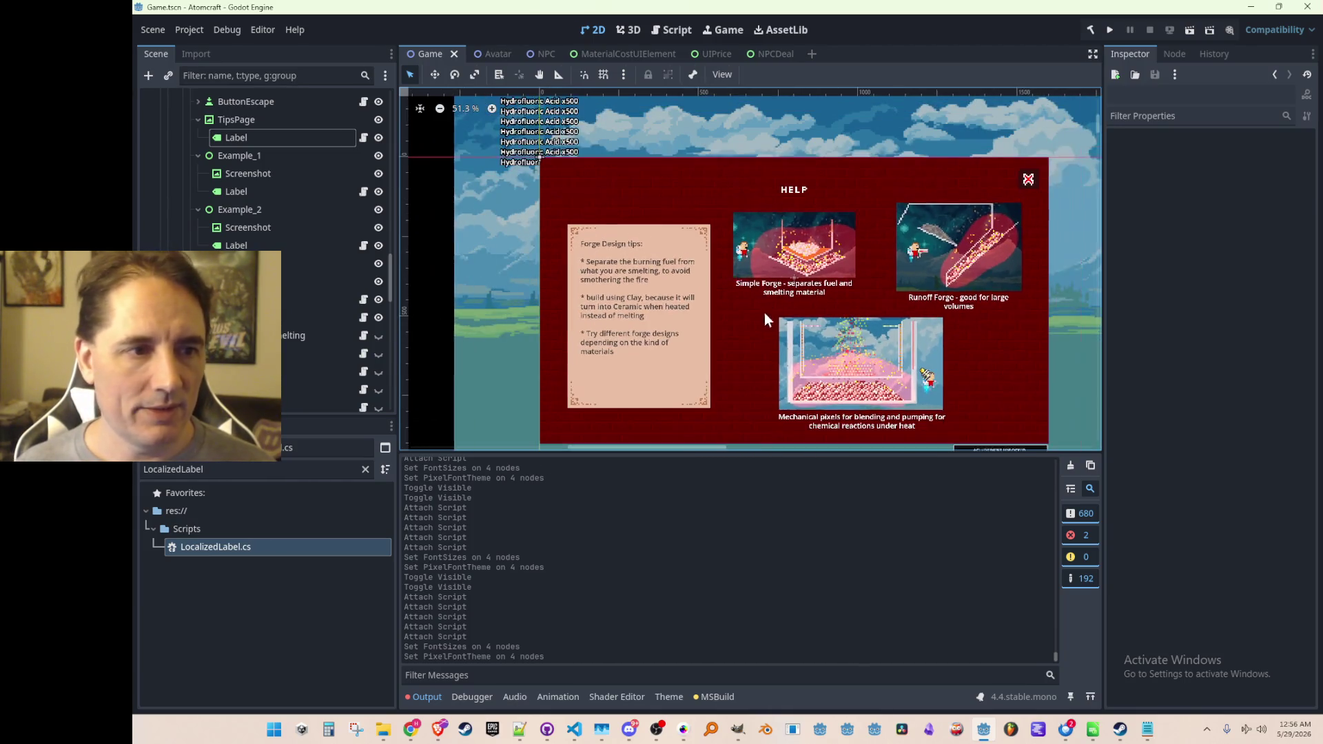
scroll(731, 263, down, 2)
scroll(755, 270, down, 3)
scroll(771, 258, up, 3)
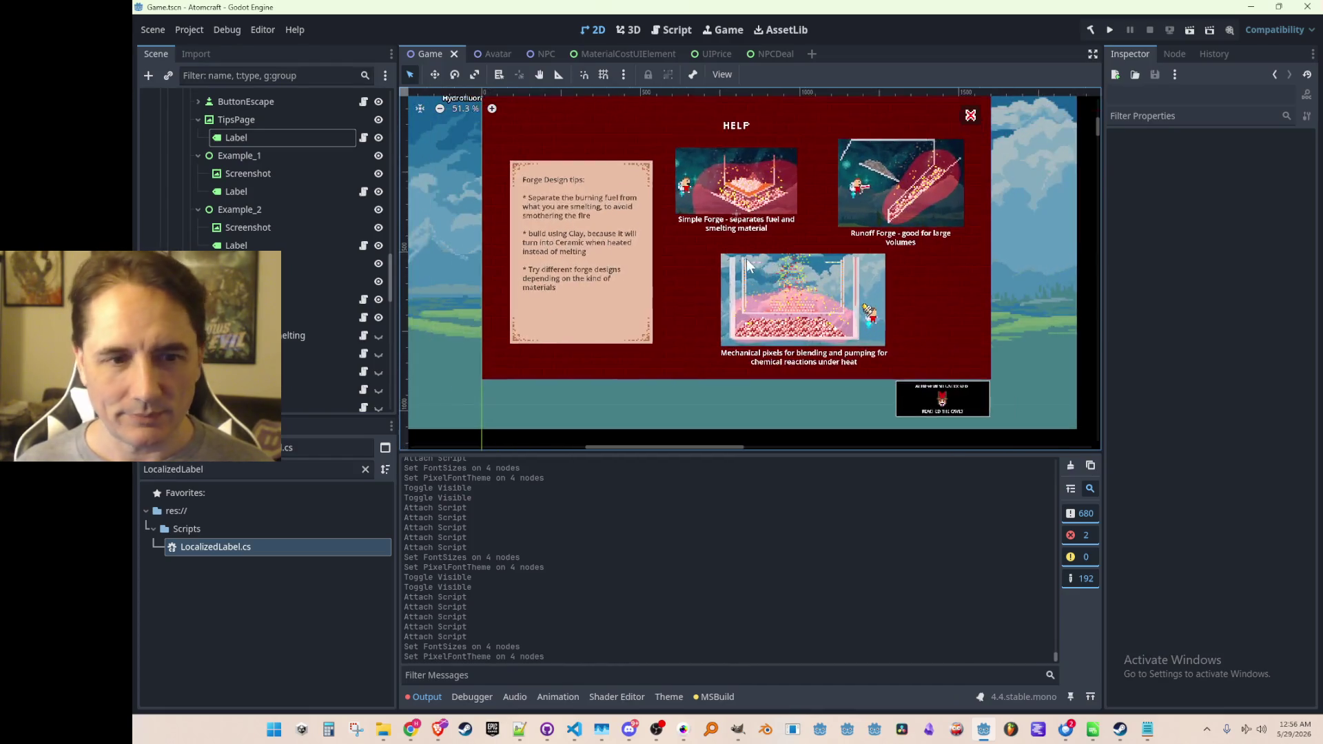
scroll(712, 238, down, 1)
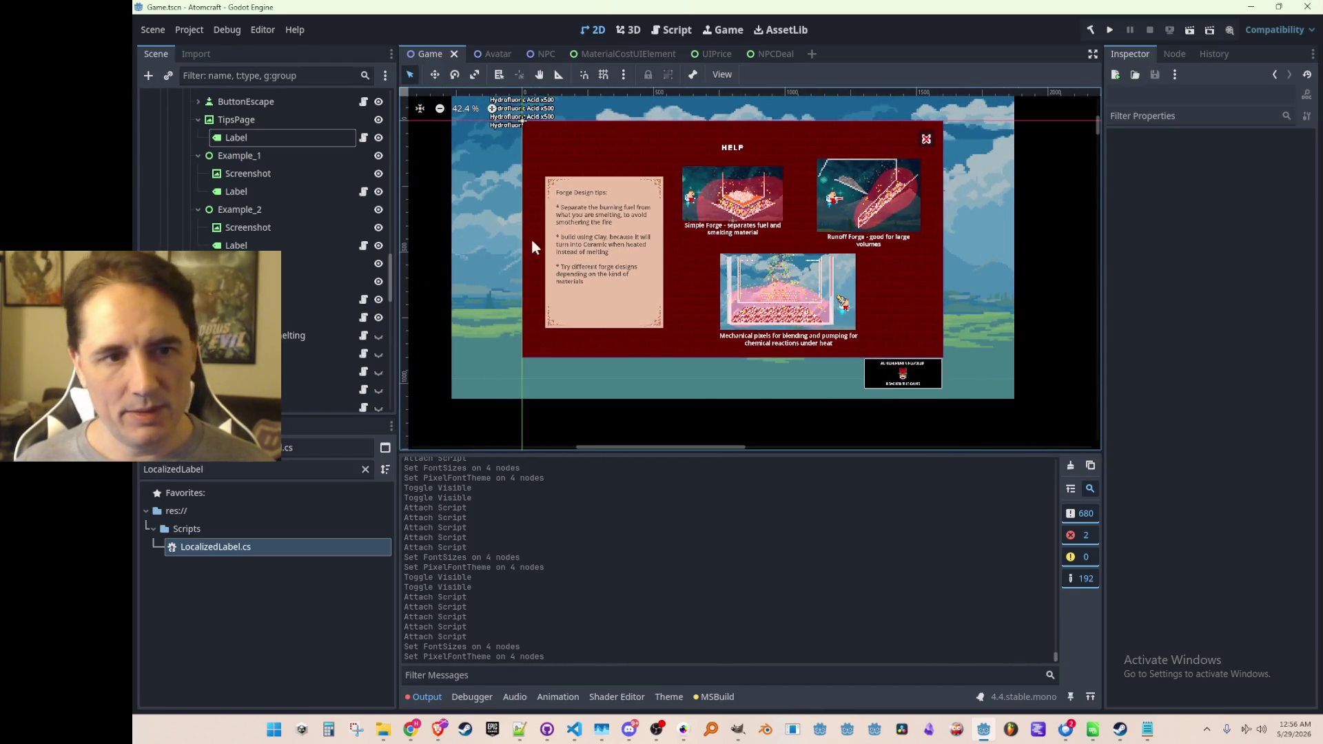
scroll(513, 207, up, 2)
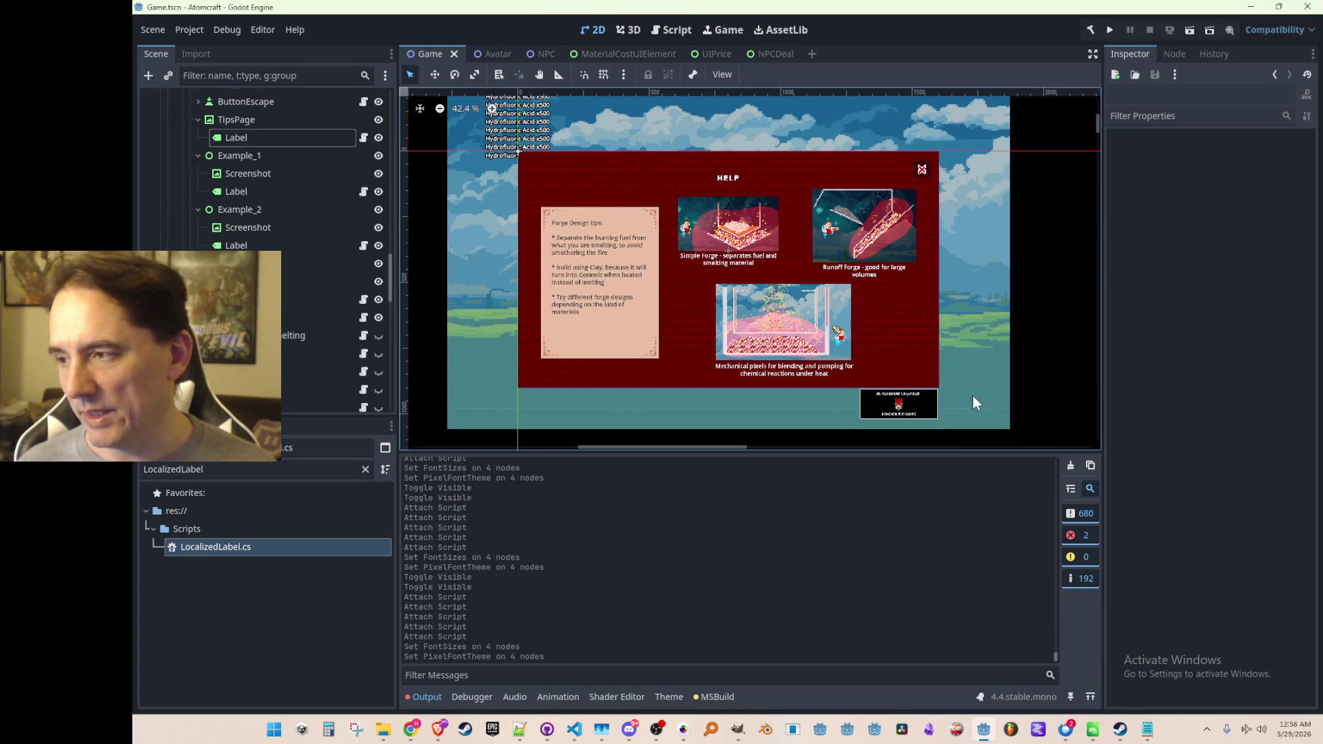
scroll(651, 276, down, 2)
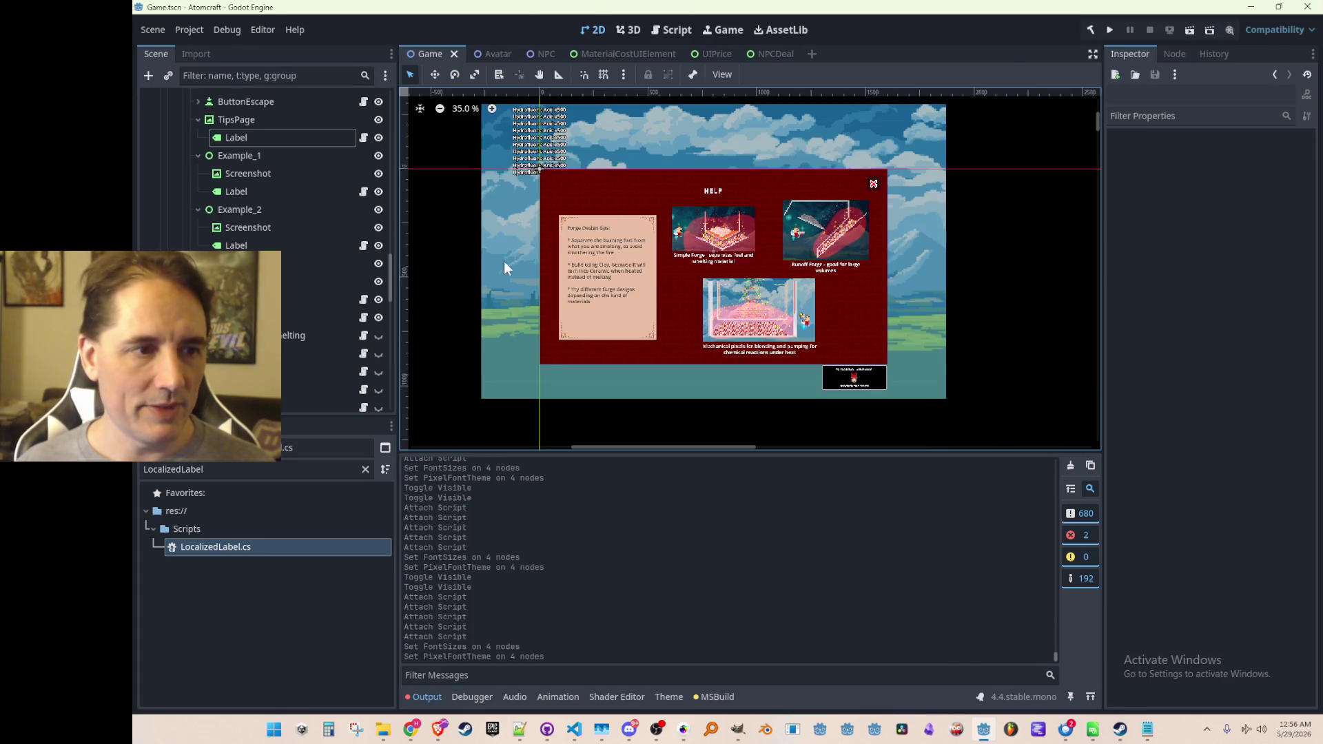
scroll(518, 217, up, 2)
scroll(338, 219, up, 2)
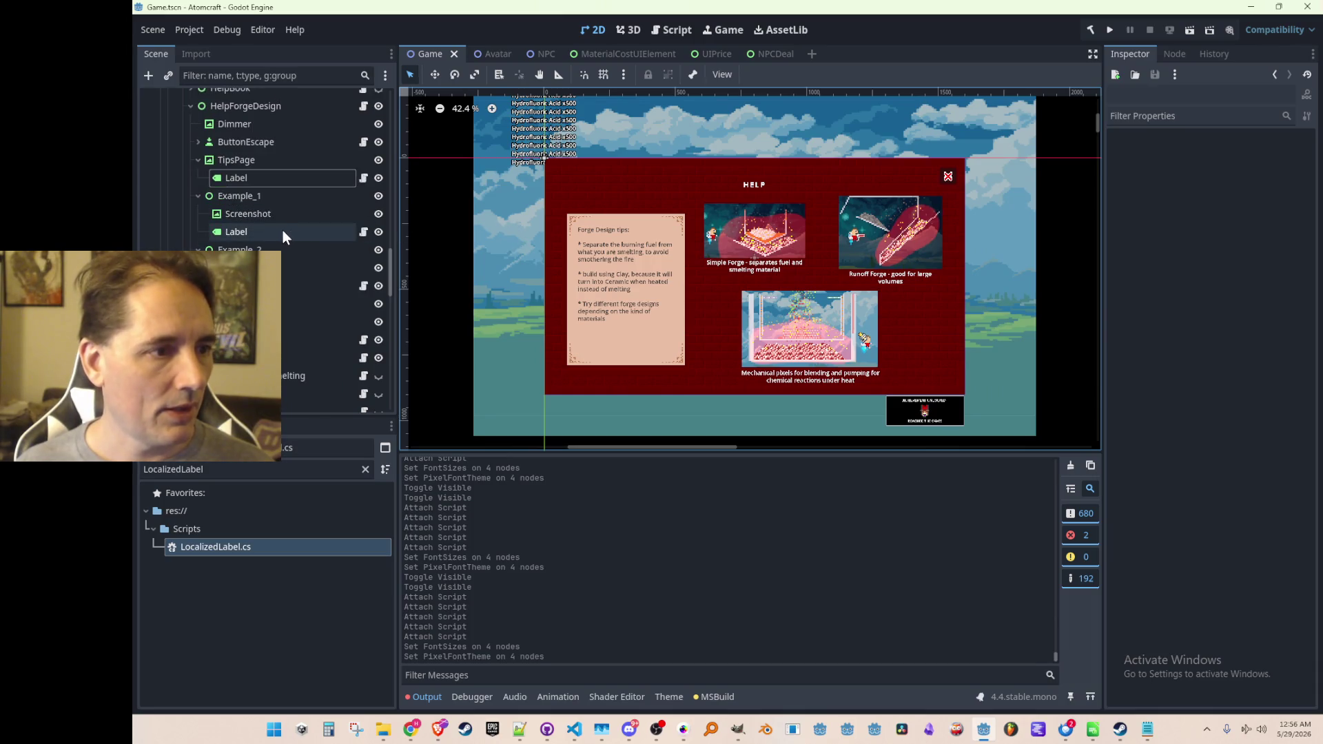
click(262, 230)
scroll(268, 231, up, 3)
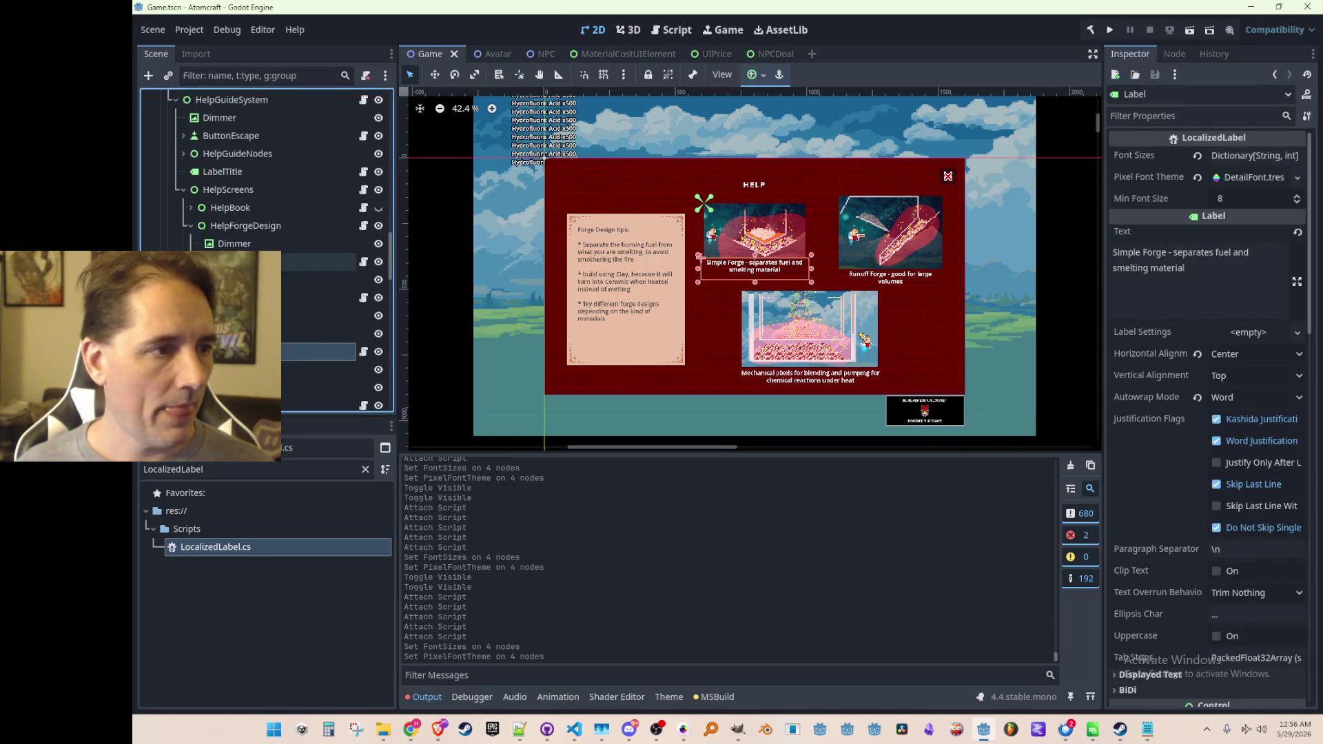
Hide and collapse HelpForgeDesign, and show the HelpBook survival guide screen.
click(226, 226)
click(378, 225)
click(191, 225)
click(378, 208)
Expand the HelpBook screen, its left page and its front cover in the Scene dock.
click(192, 208)
click(189, 208)
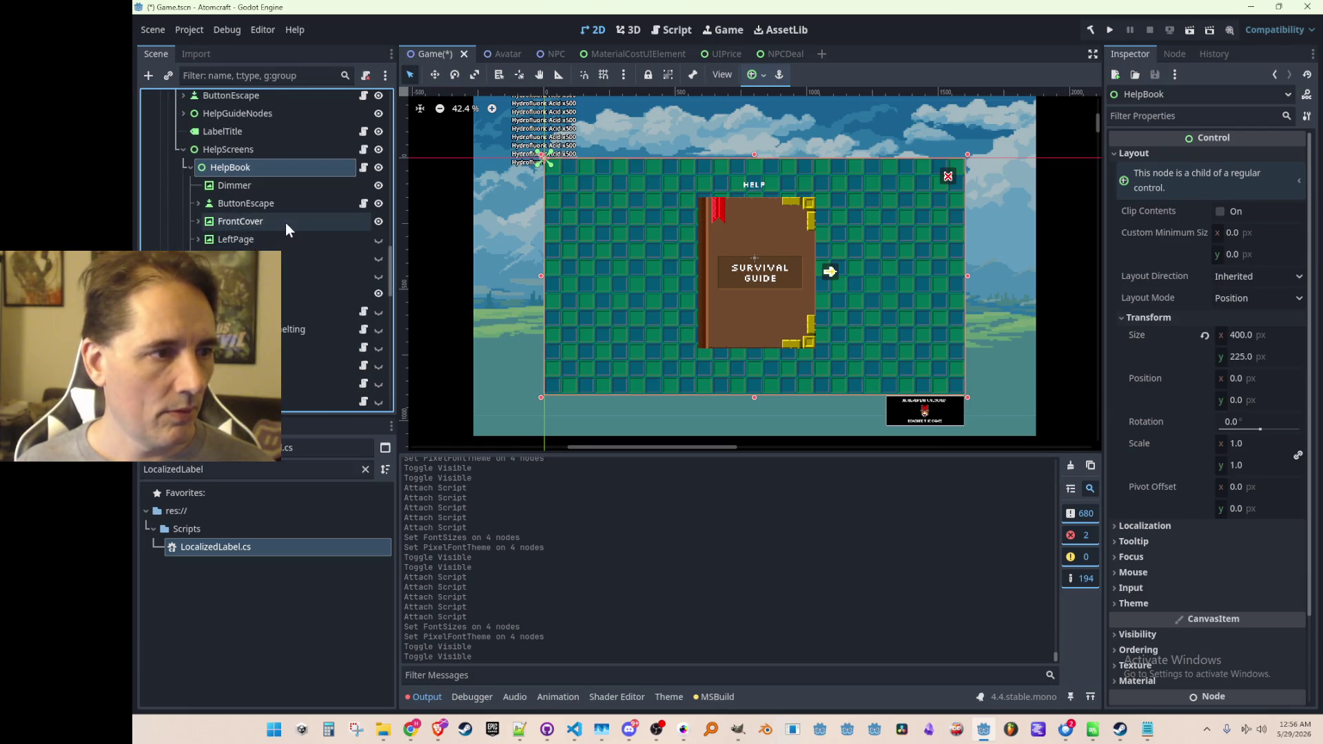
scroll(227, 220, down, 2)
click(198, 199)
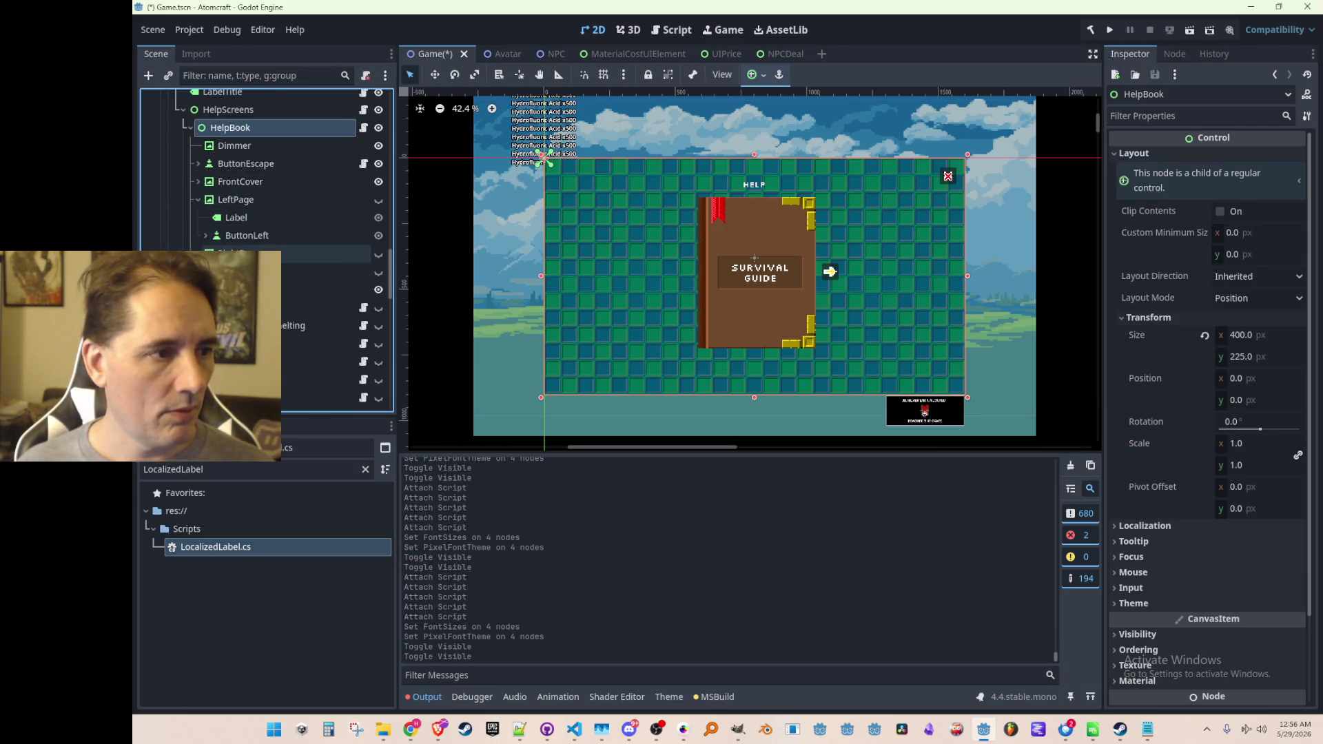
click(236, 217)
click(236, 272)
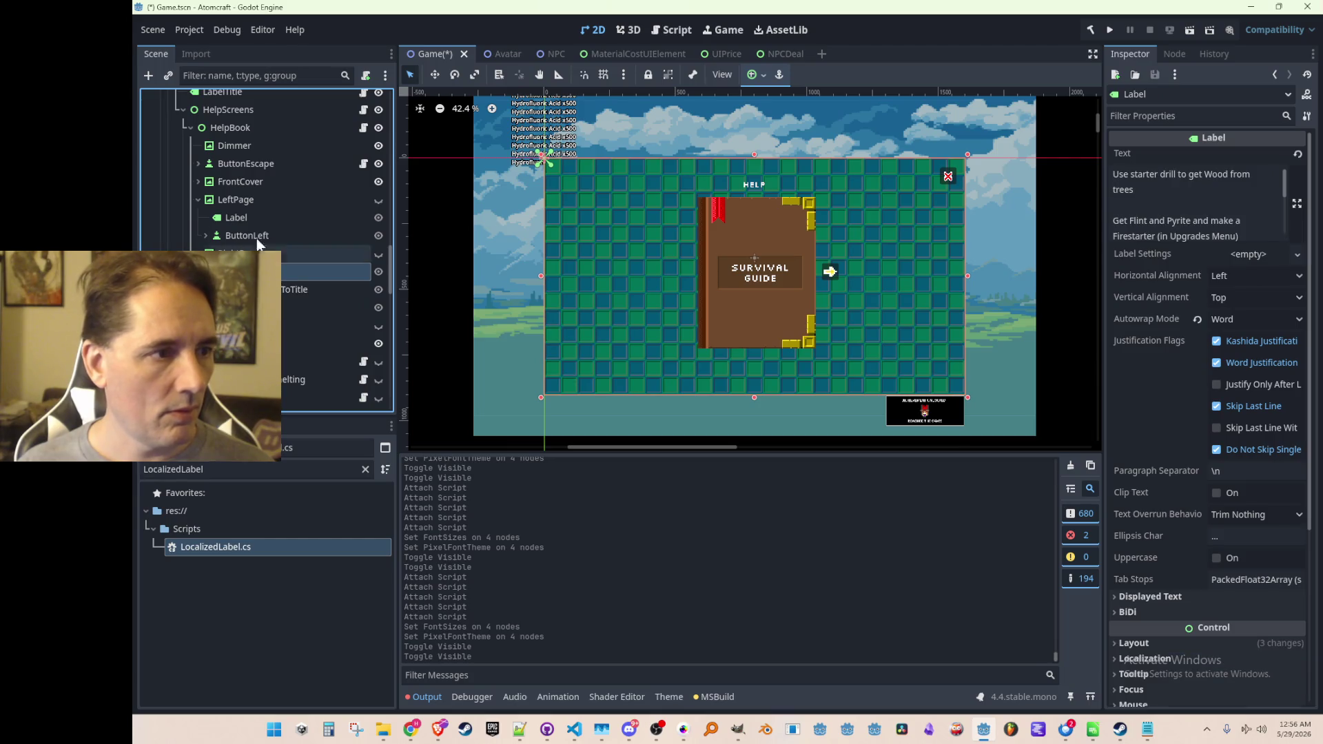
click(197, 182)
scroll(206, 207, down, 1)
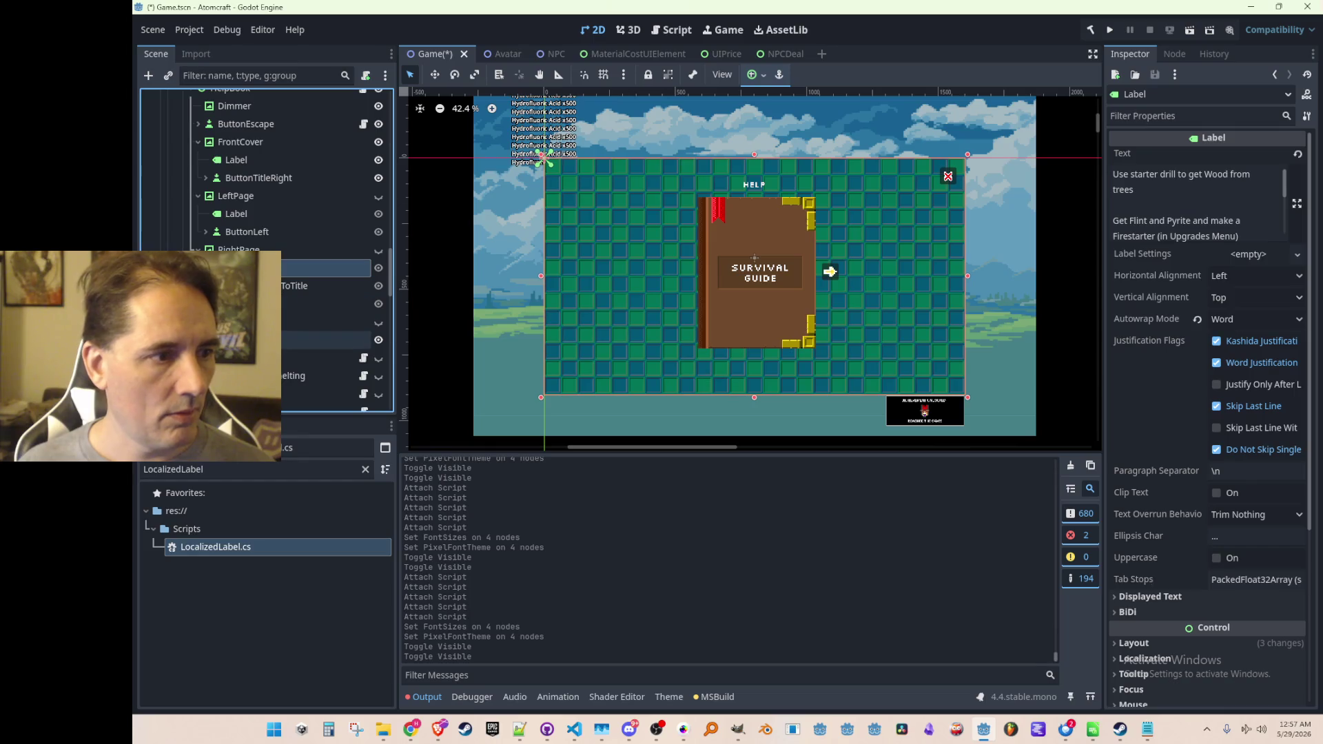
Attach LocalizedLabel.cs to the book's HELP title and two help page labels.
click(241, 339)
drag(234, 545, 303, 328)
scroll(303, 329, up, 3)
click(291, 296)
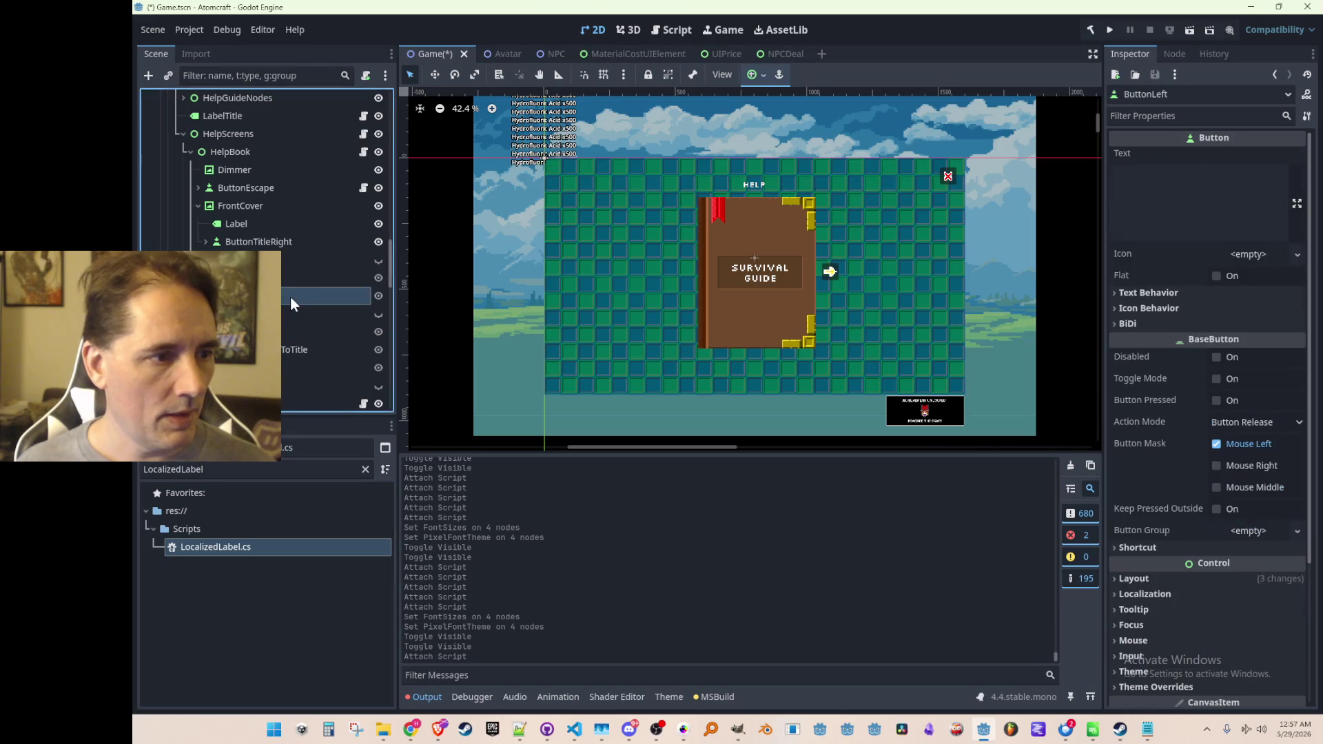
click(292, 276)
drag(235, 542, 287, 276)
click(290, 330)
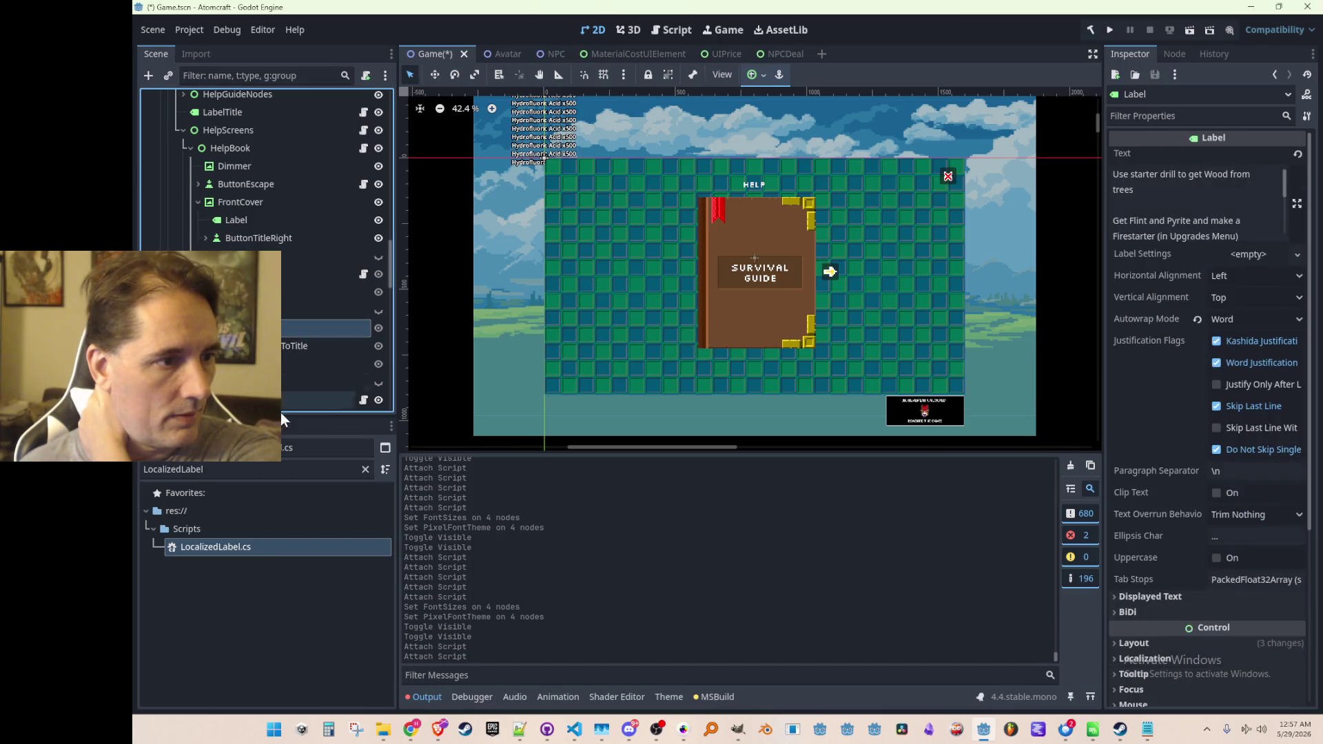
mouse_move(251, 544)
mouse_down()
mouse_move(303, 328)
mouse_move(307, 341)
mouse_up()
Attach LocalizedLabel.cs to FrontCover's SURVIVAL GUIDE label.
scroll(296, 317, up, 2)
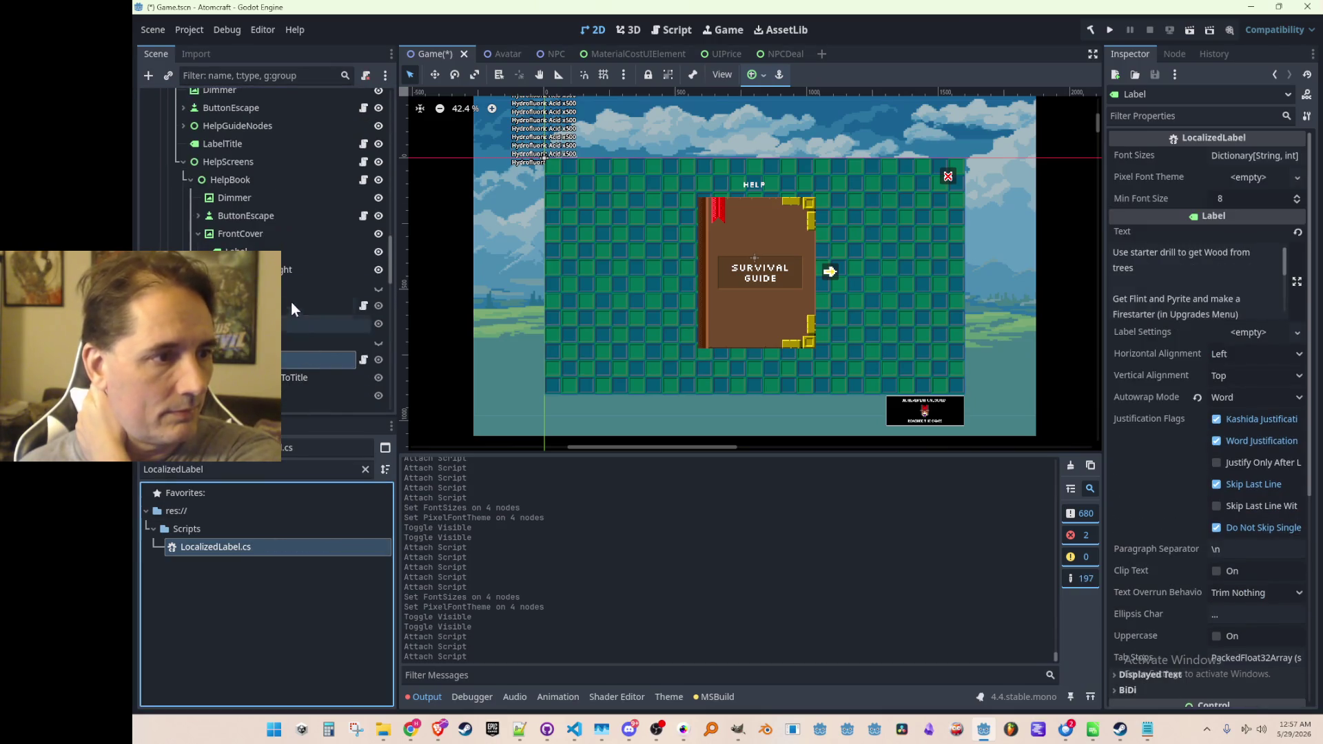
click(284, 254)
click(255, 551)
drag(255, 548, 294, 244)
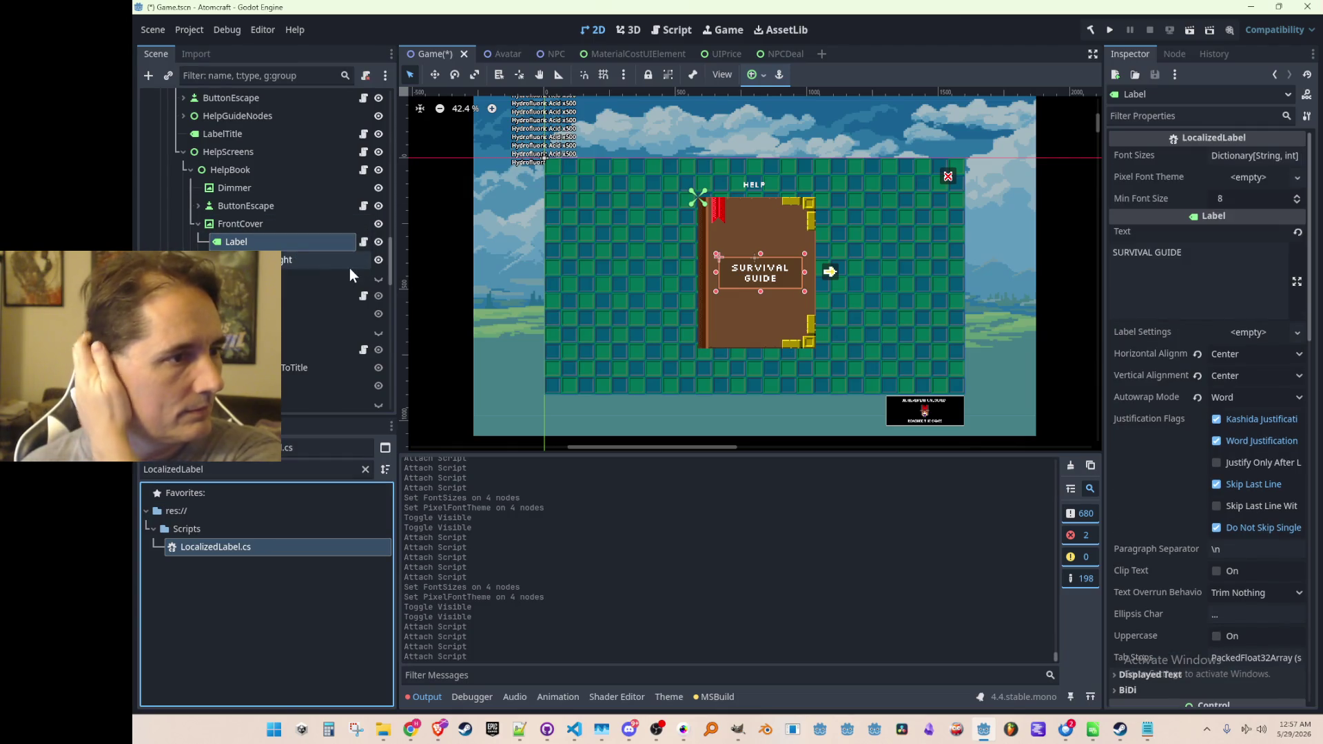
Turn off the SURVIVAL GUIDE label's Font theme override.
click(309, 245)
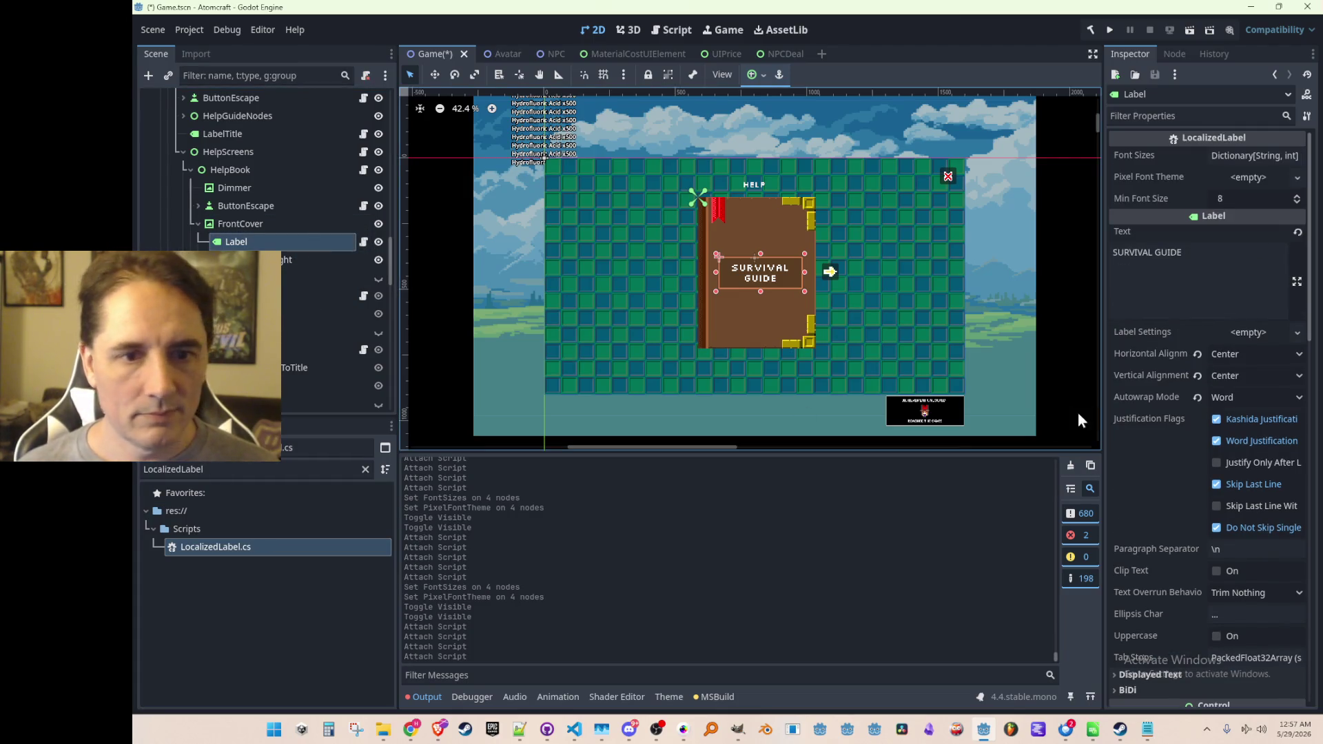
scroll(1167, 432, down, 10)
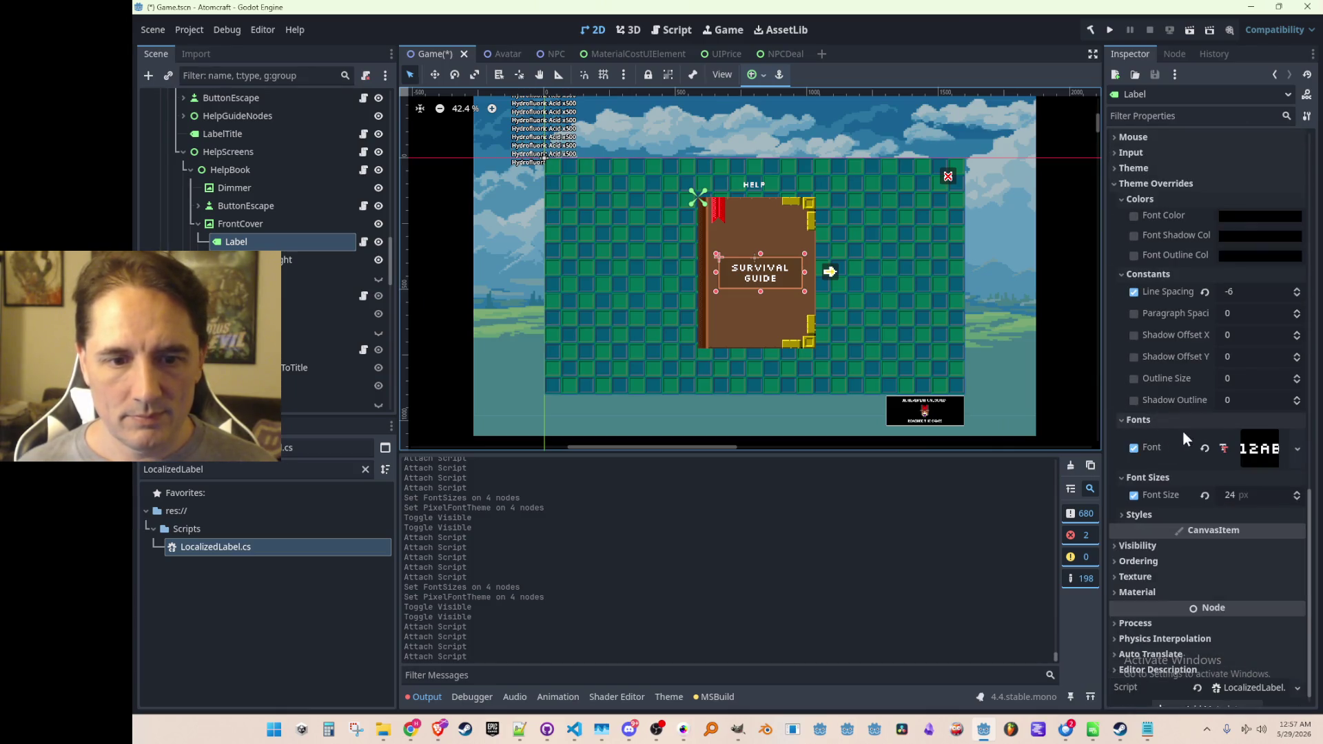
click(1205, 449)
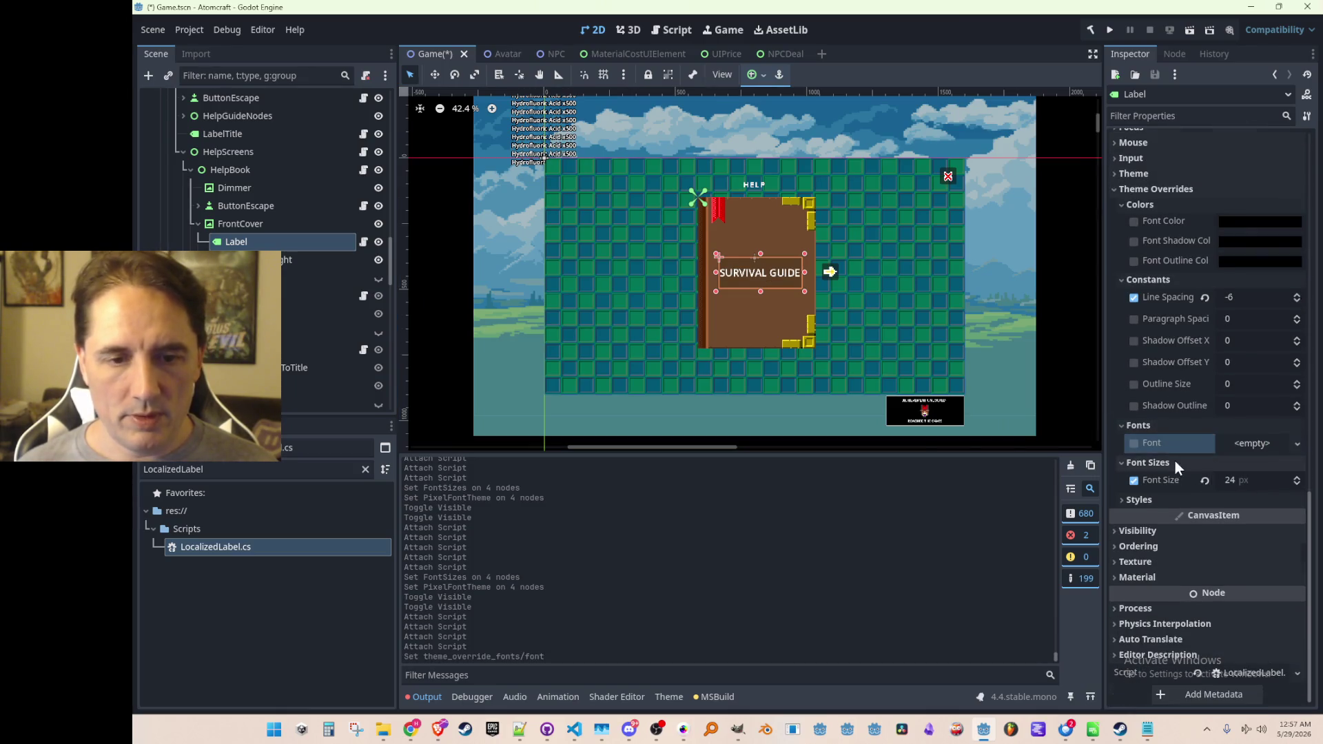
scroll(1176, 461, up, 10)
scroll(1196, 407, up, 5)
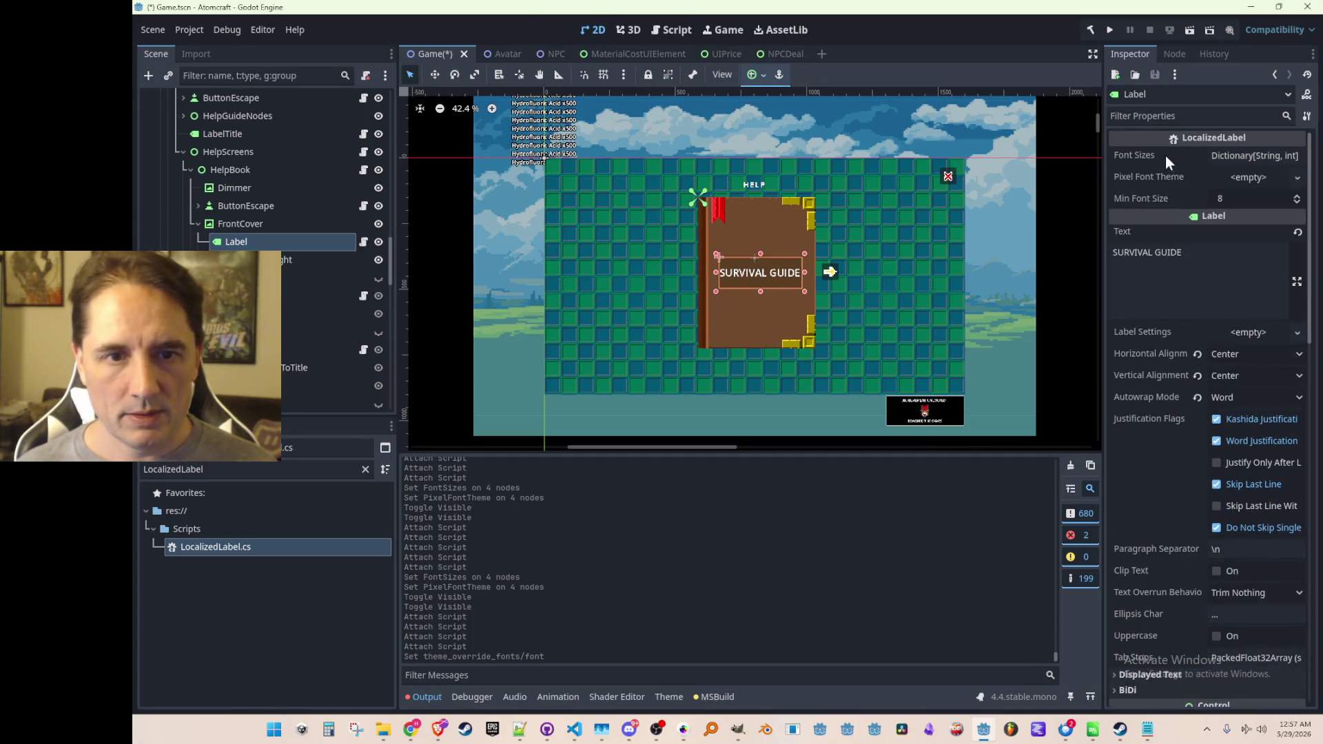
Set the pixel and ko font sizes to 24.
click(1237, 155)
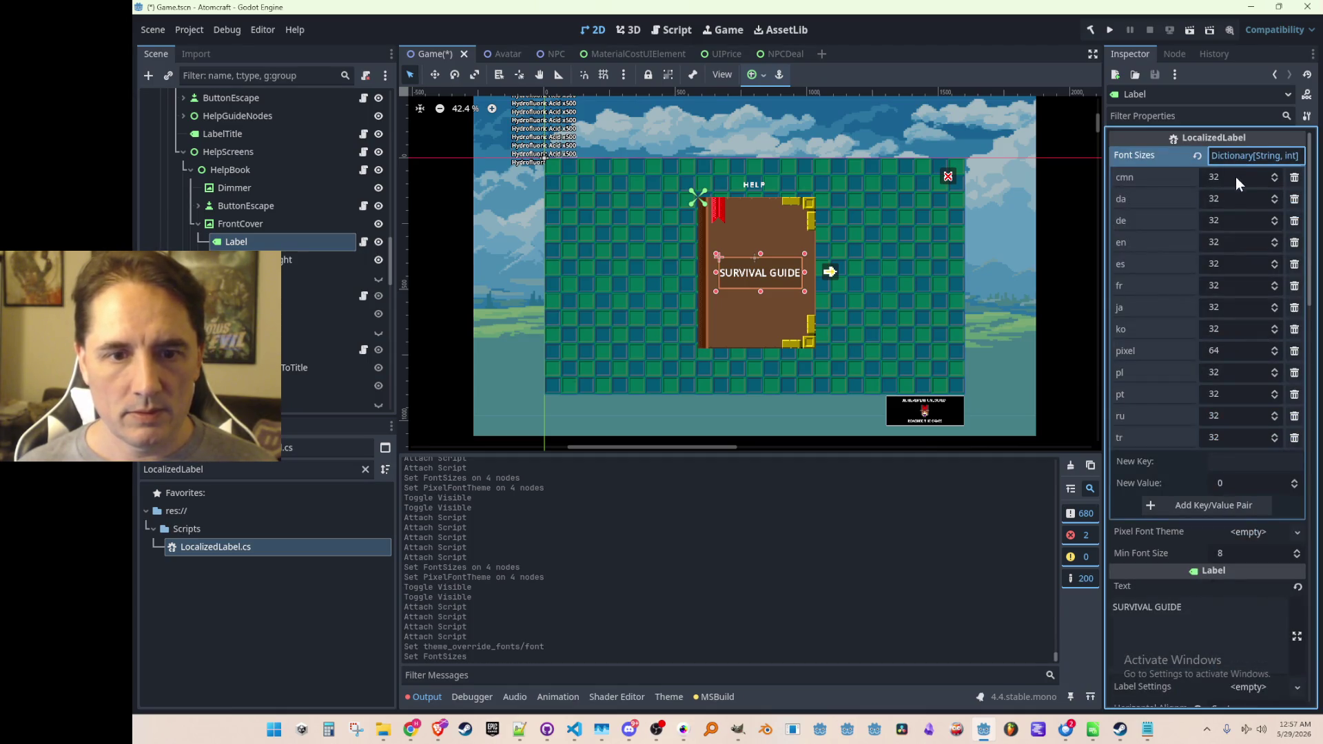
click(1245, 346)
text(24)
key(Return)
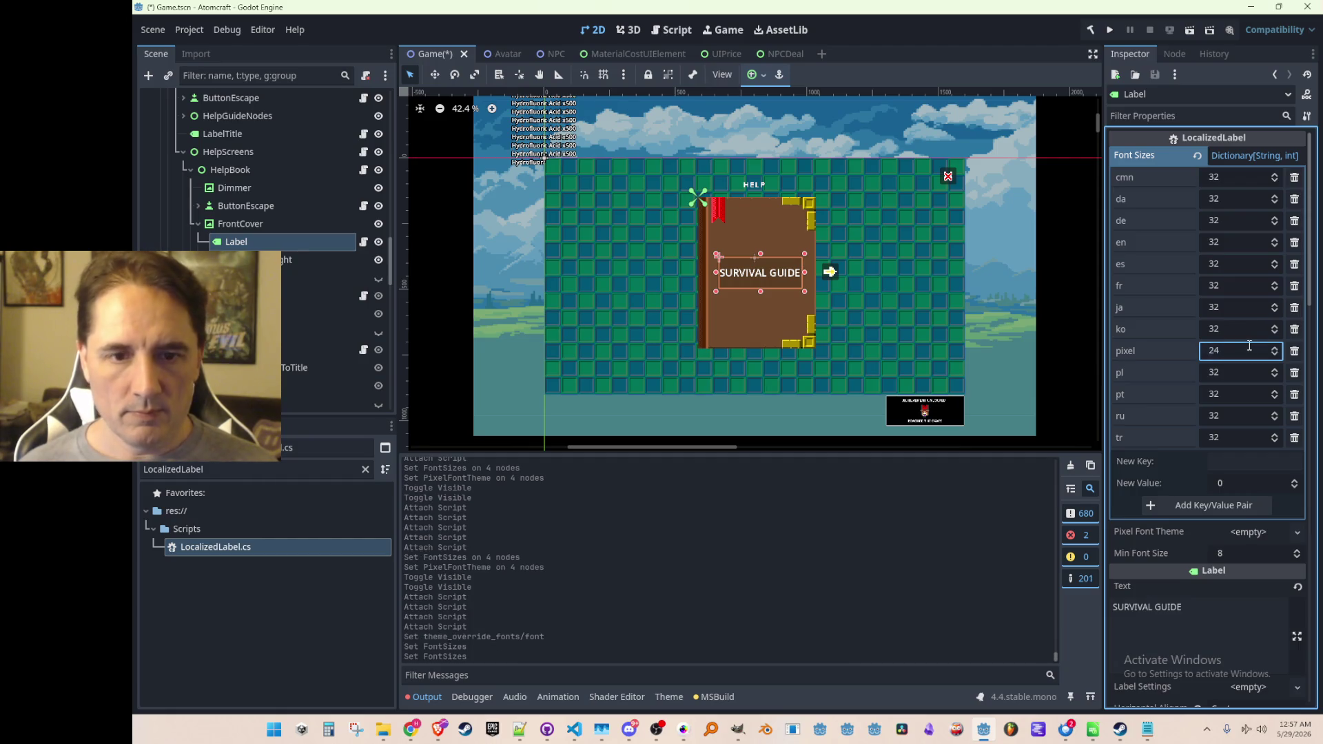
click(1232, 328)
text(24)
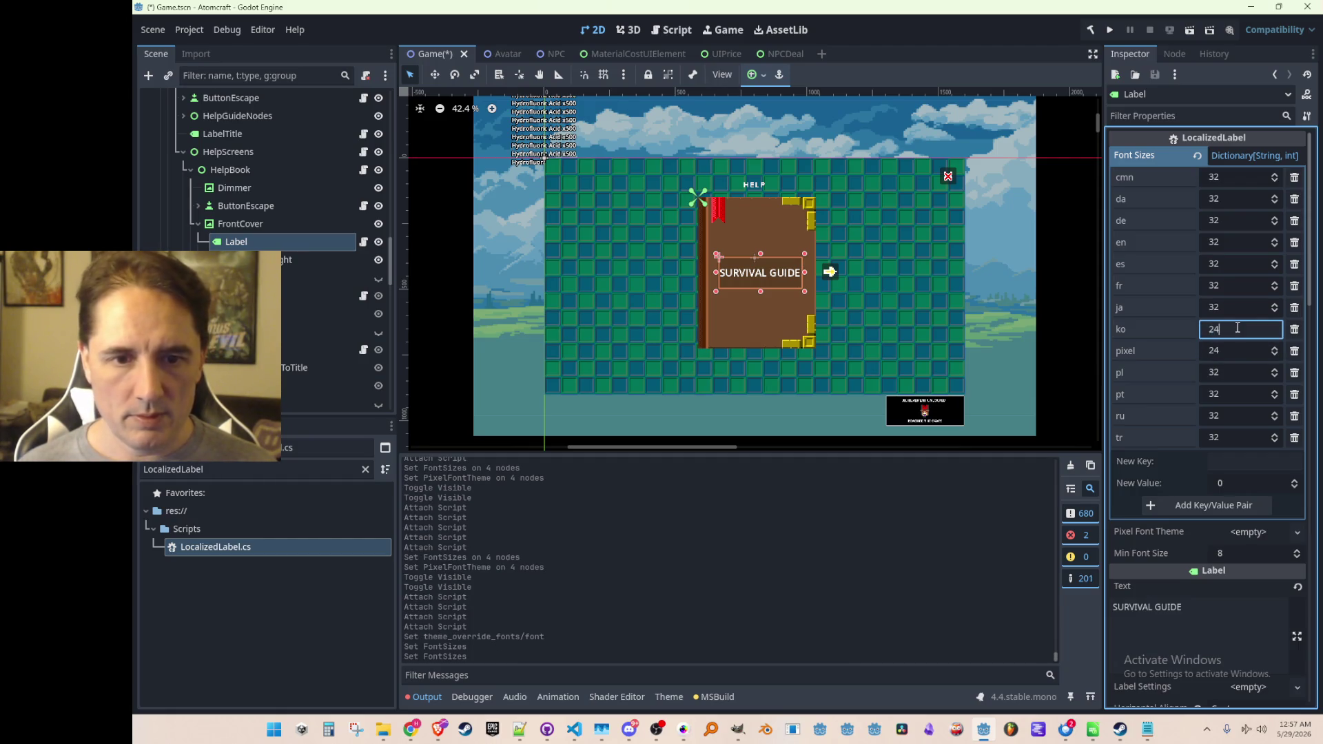
key(Return)
Set the ja, fr, cmn and tr font sizes to 24 and save the scene.
click(1229, 307)
text(24)
click(1242, 279)
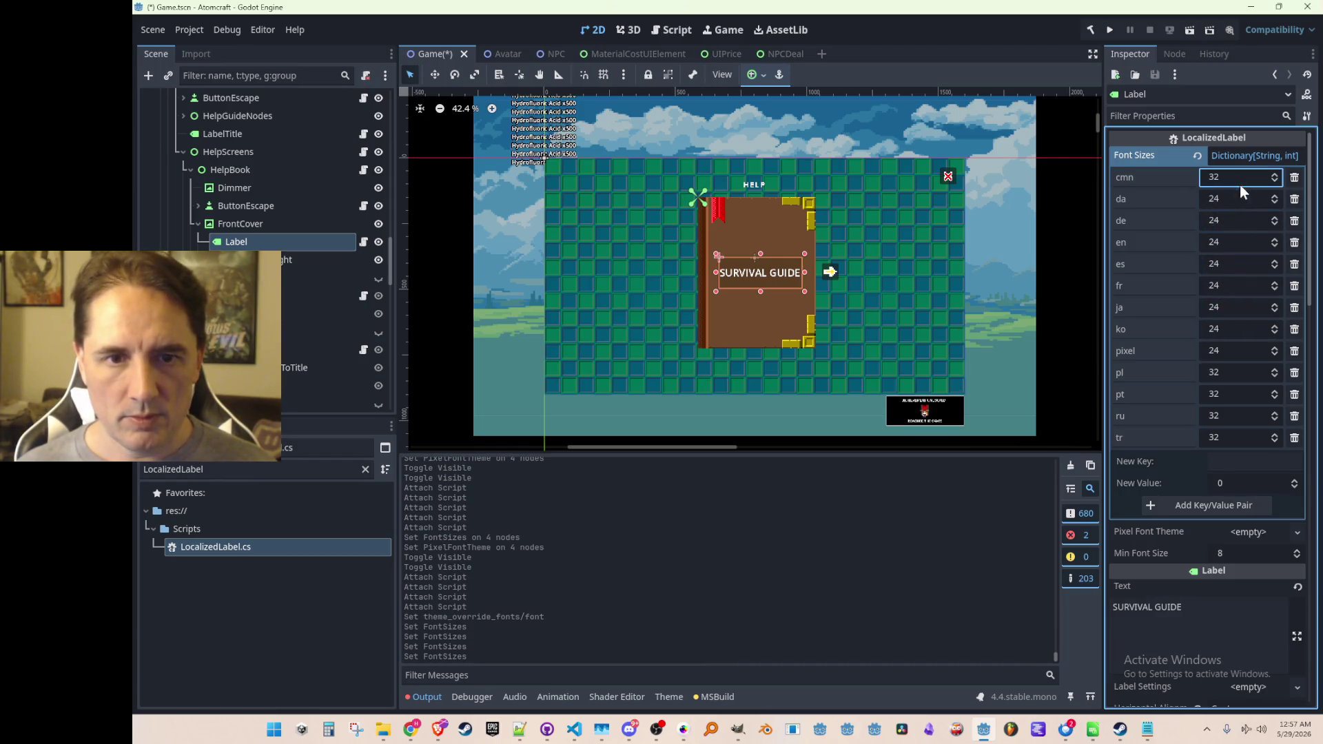
click(1243, 370)
click(1233, 433)
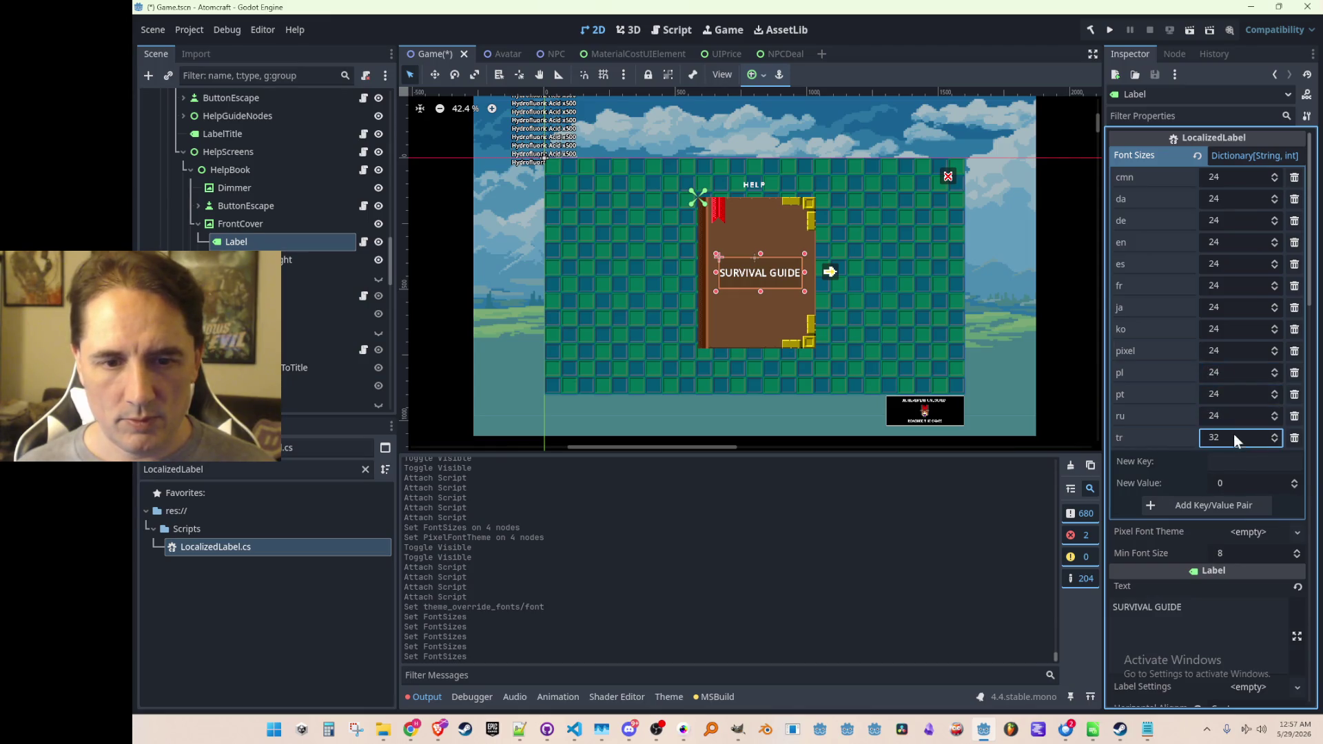
text(24)
key(ctrl+s)
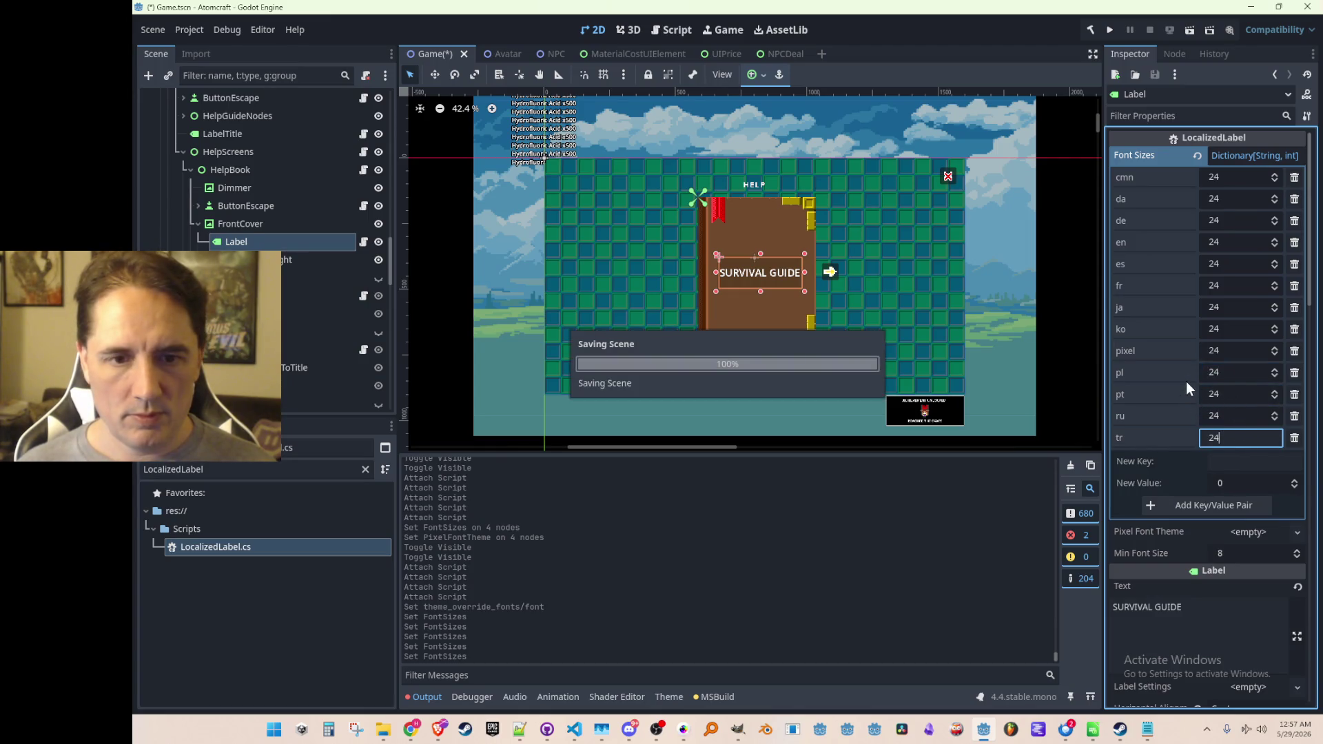
scroll(1200, 330, down, 4)
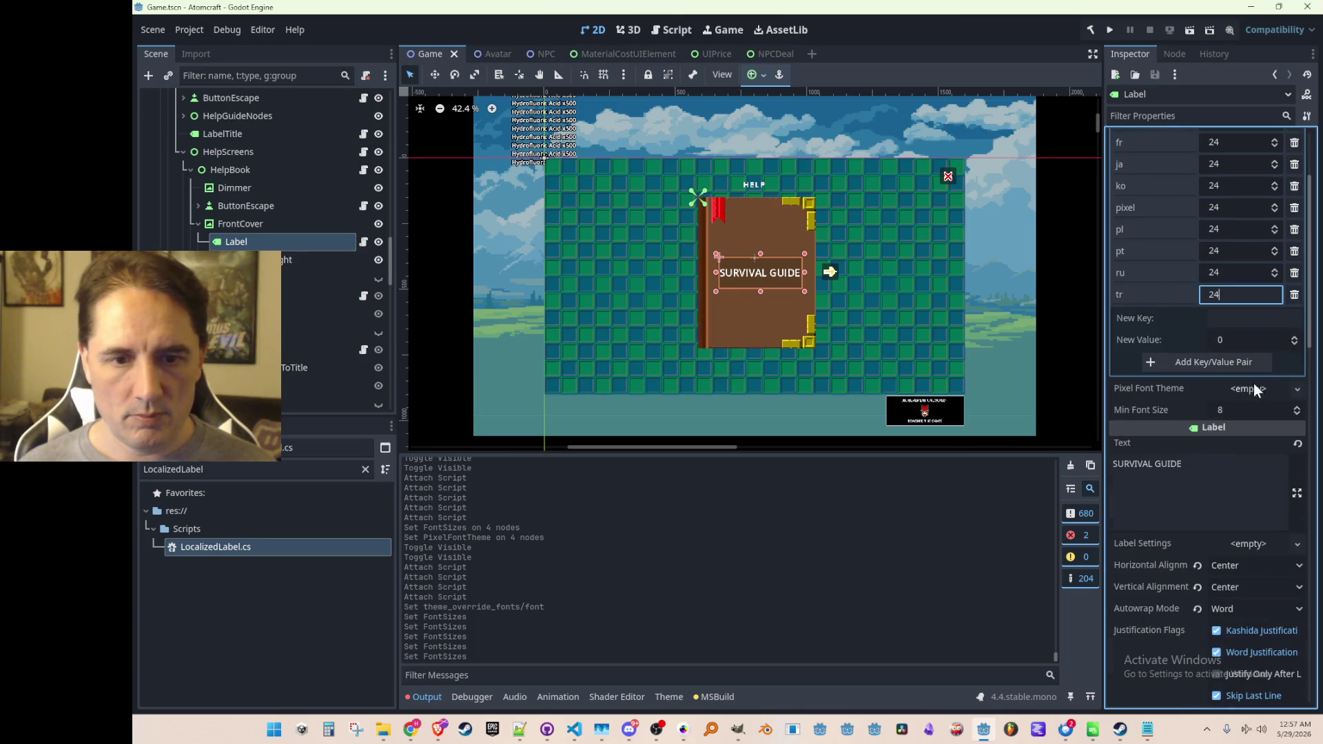
Set the cover label's Pixel Font Theme to MenuFont.tres.
click(1251, 387)
click(1251, 428)
double_click(679, 254)
scroll(1222, 412, down, 10)
scroll(1198, 390, down, 7)
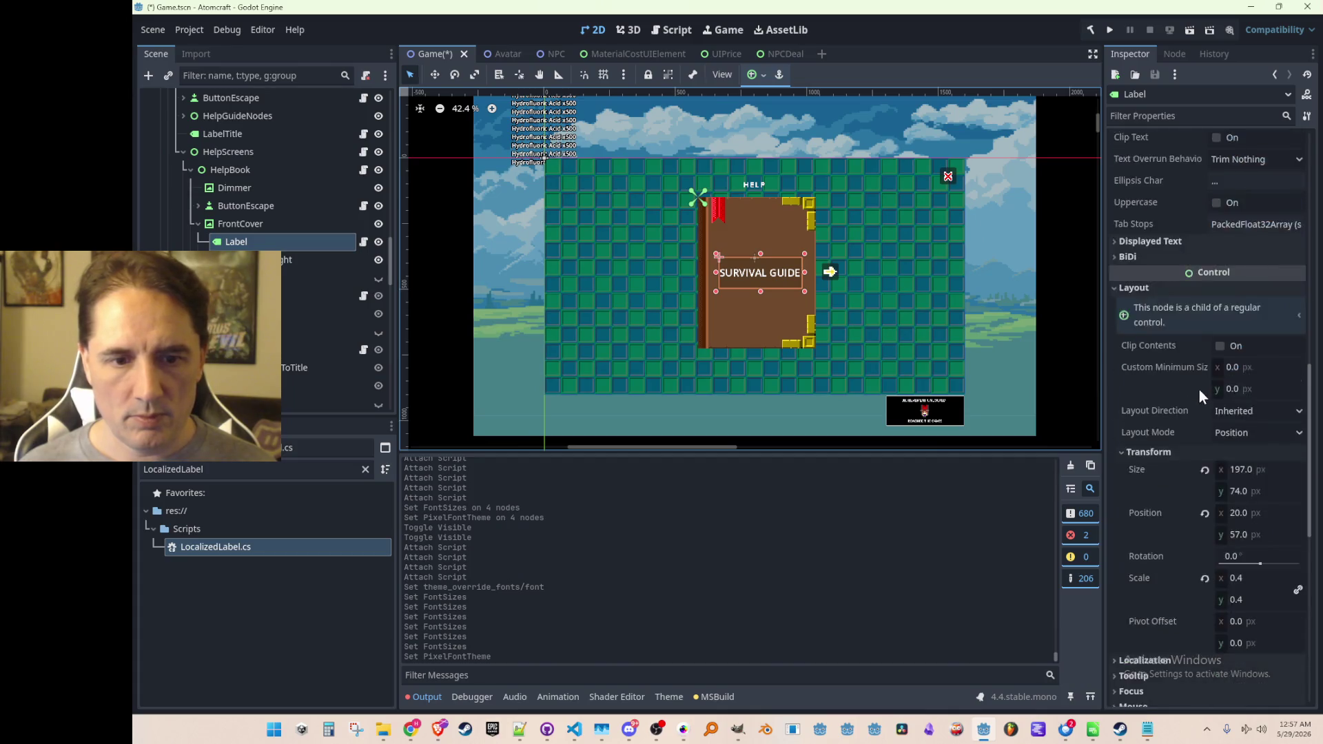
scroll(1218, 394, up, 12)
Change the cover label's text to 'Survival Guide' and save the scene.
click(1218, 280)
key(ctrl+a)
text(Su)
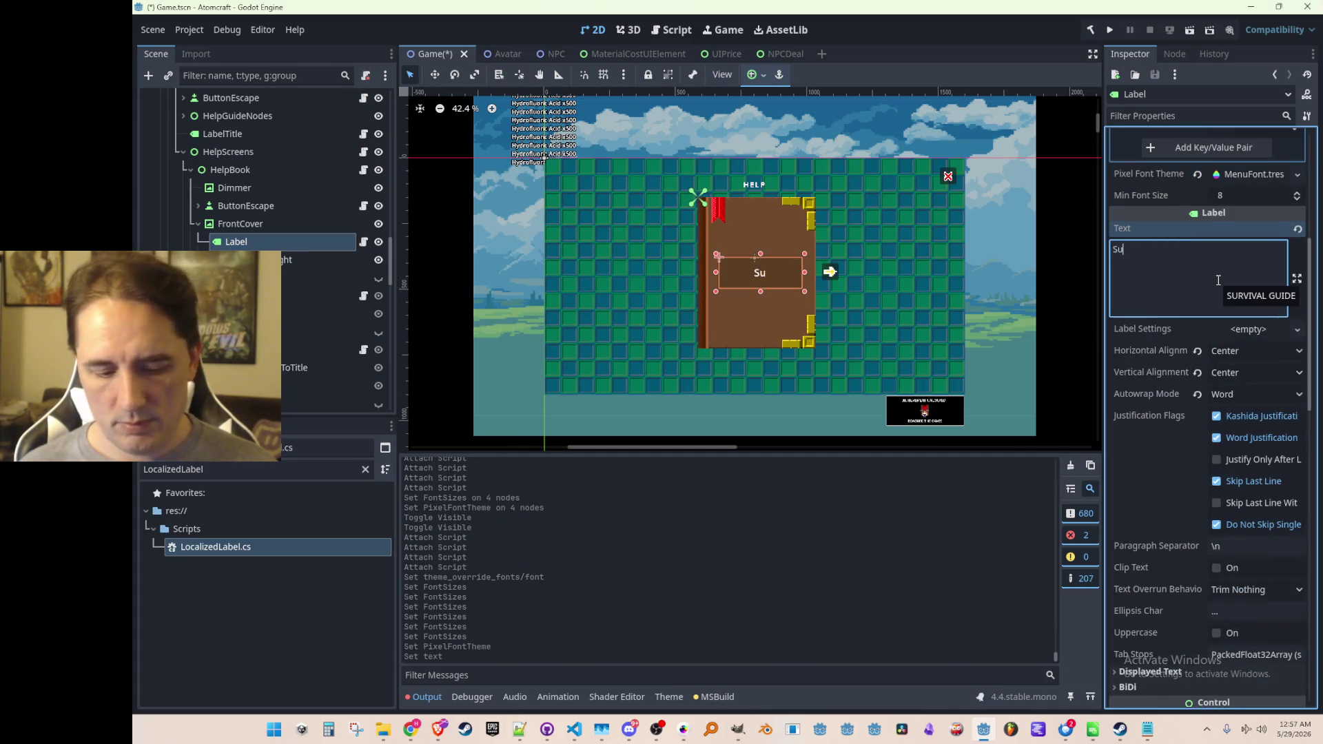
text(rvival Guide)
scroll(1063, 237, down, 2)
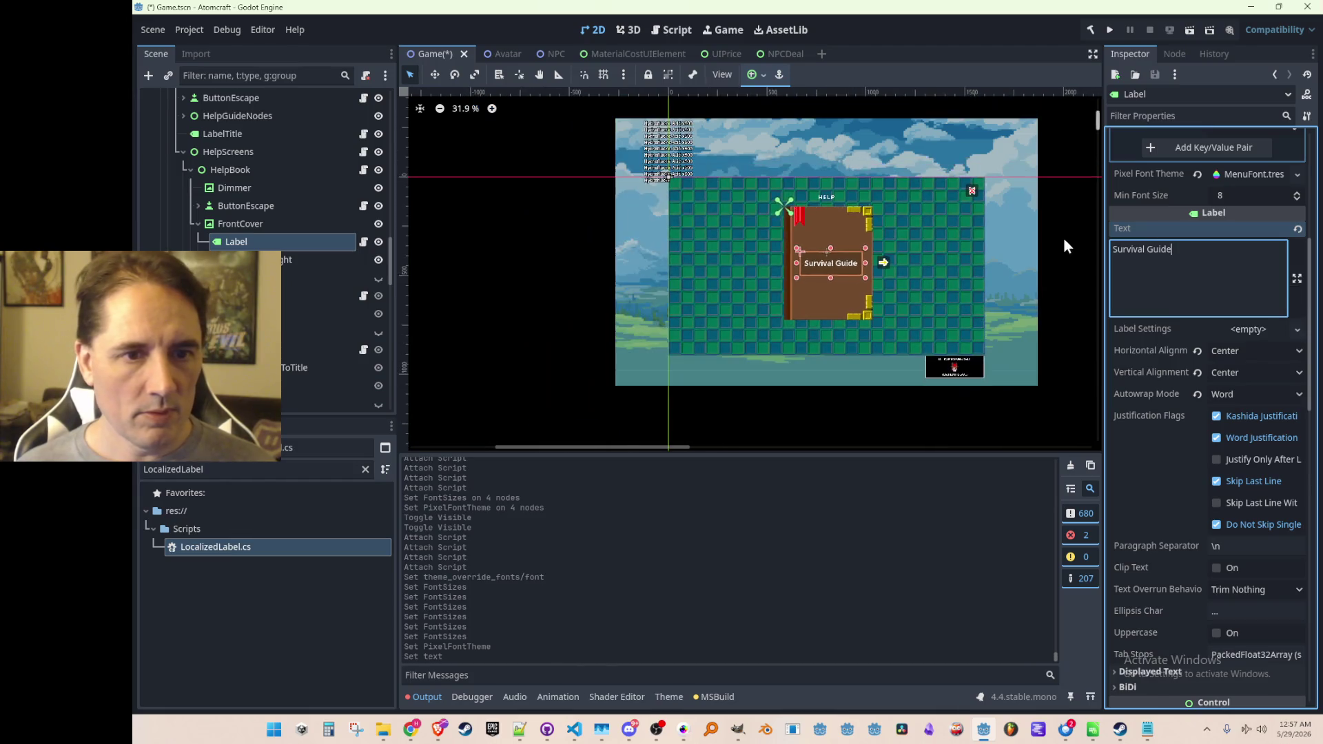
click(1063, 237)
scroll(935, 242, up, 4)
key(ctrl+s)
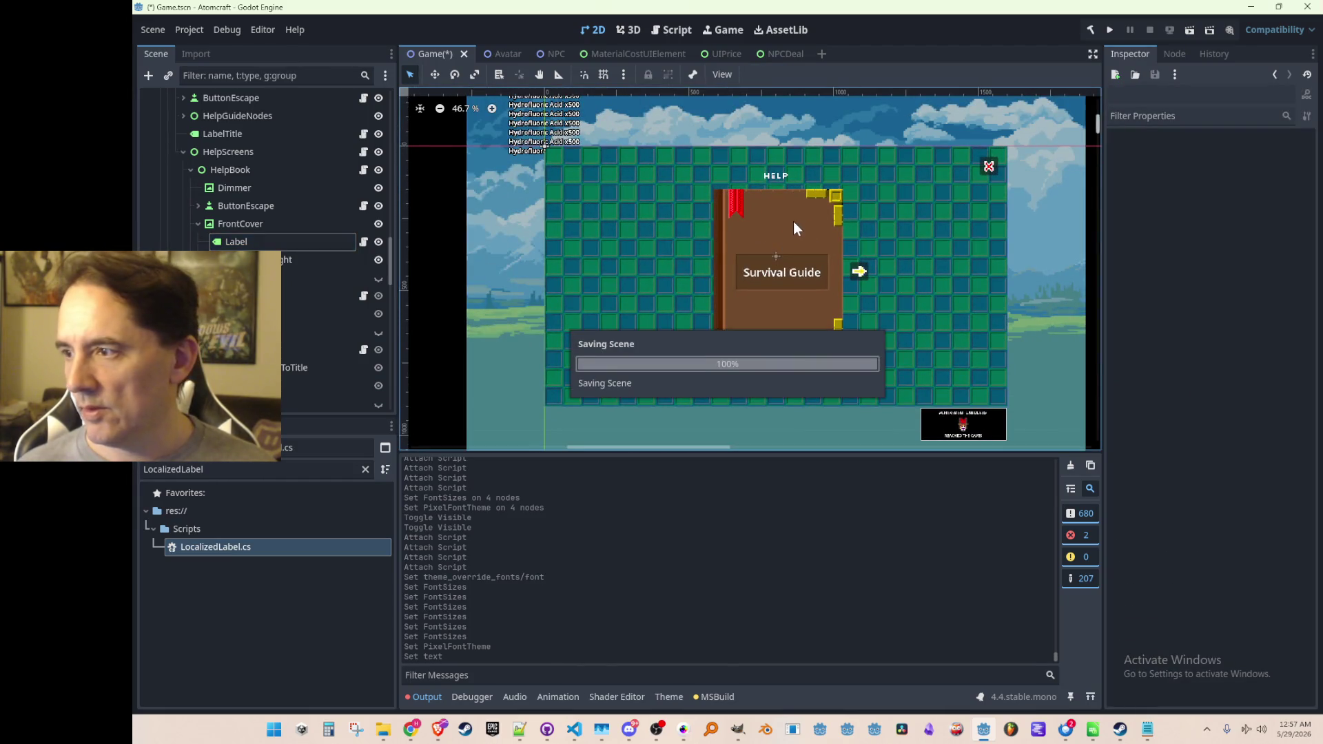
scroll(769, 189, up, 1)
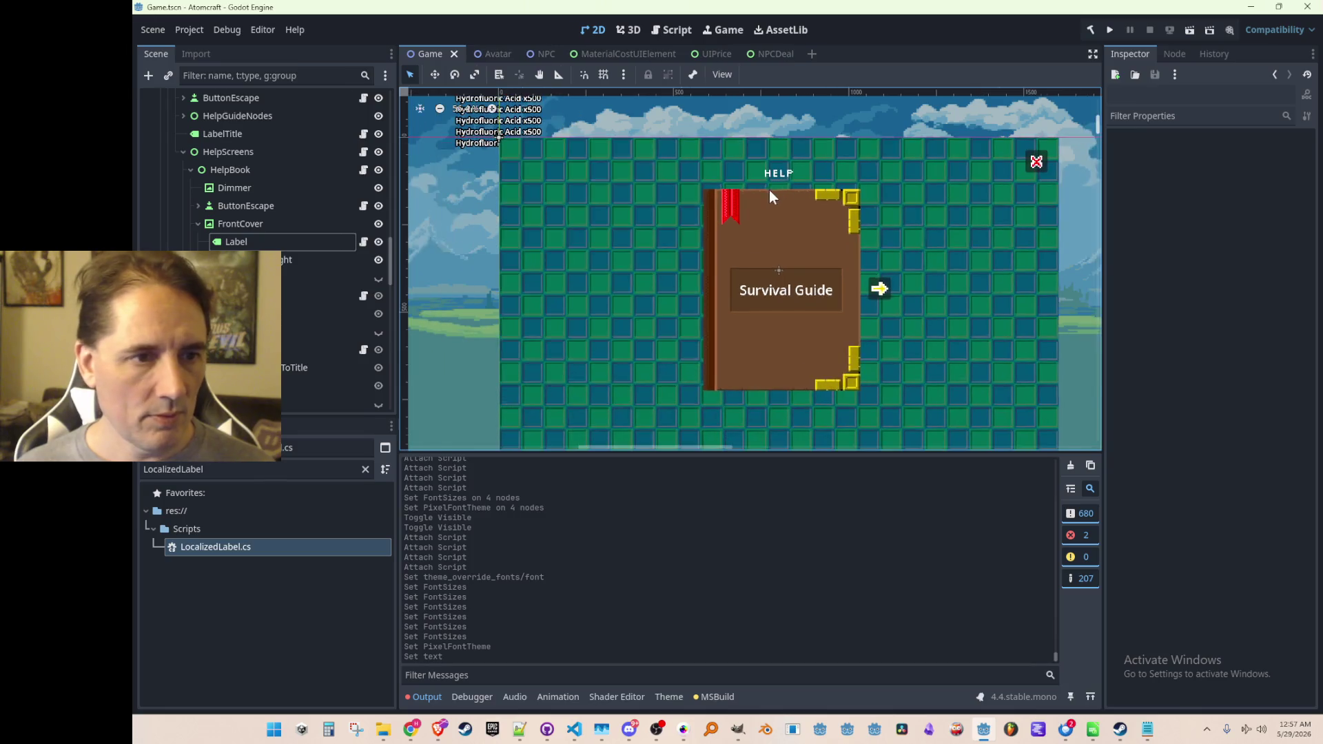
Make the book's LeftPage and RightPage visible in the scene.
scroll(272, 255, down, 3)
click(274, 237)
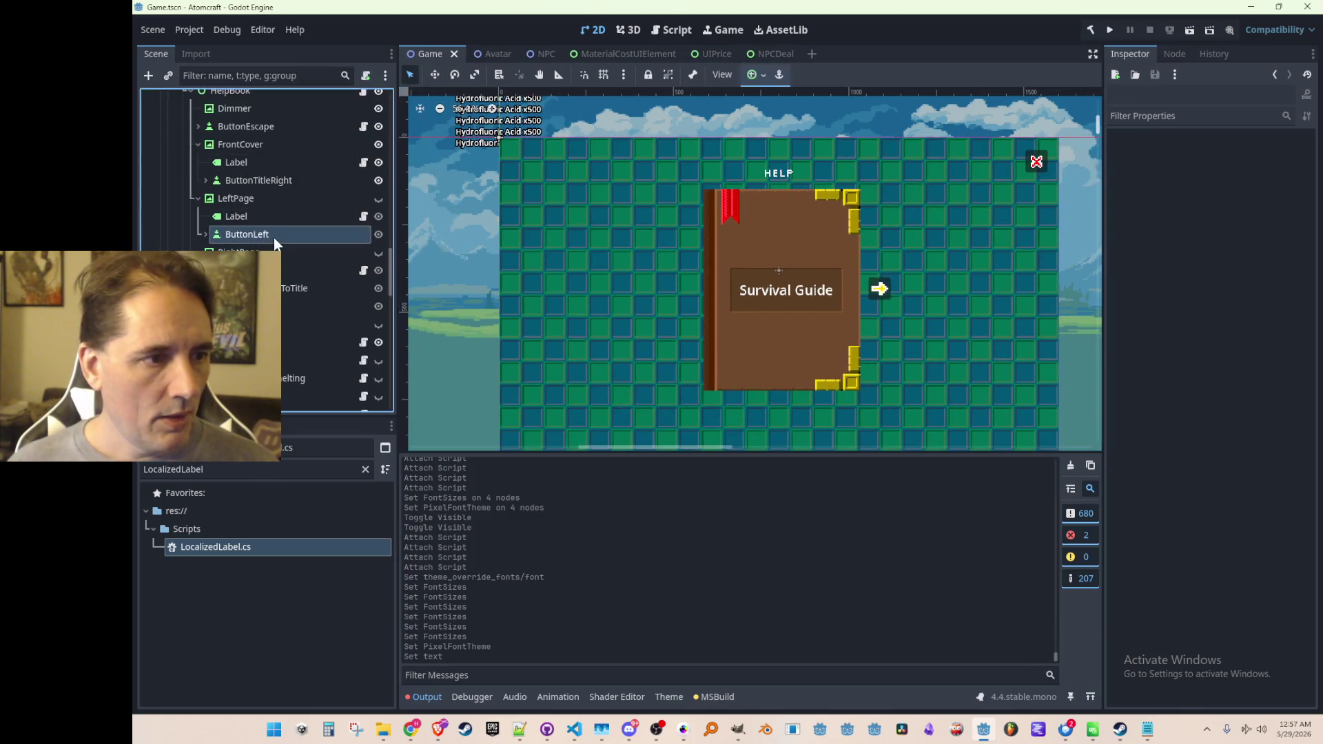
click(271, 218)
click(262, 234)
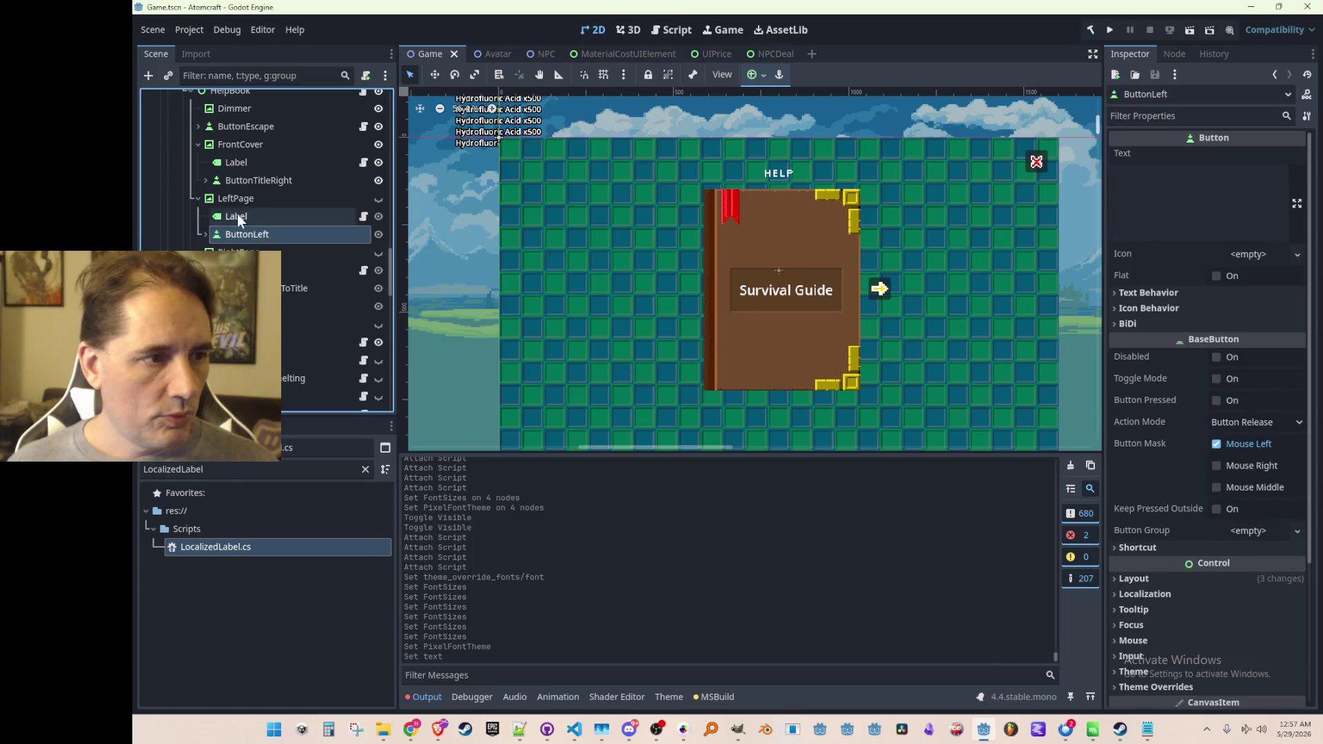
click(237, 215)
scroll(287, 200, up, 2)
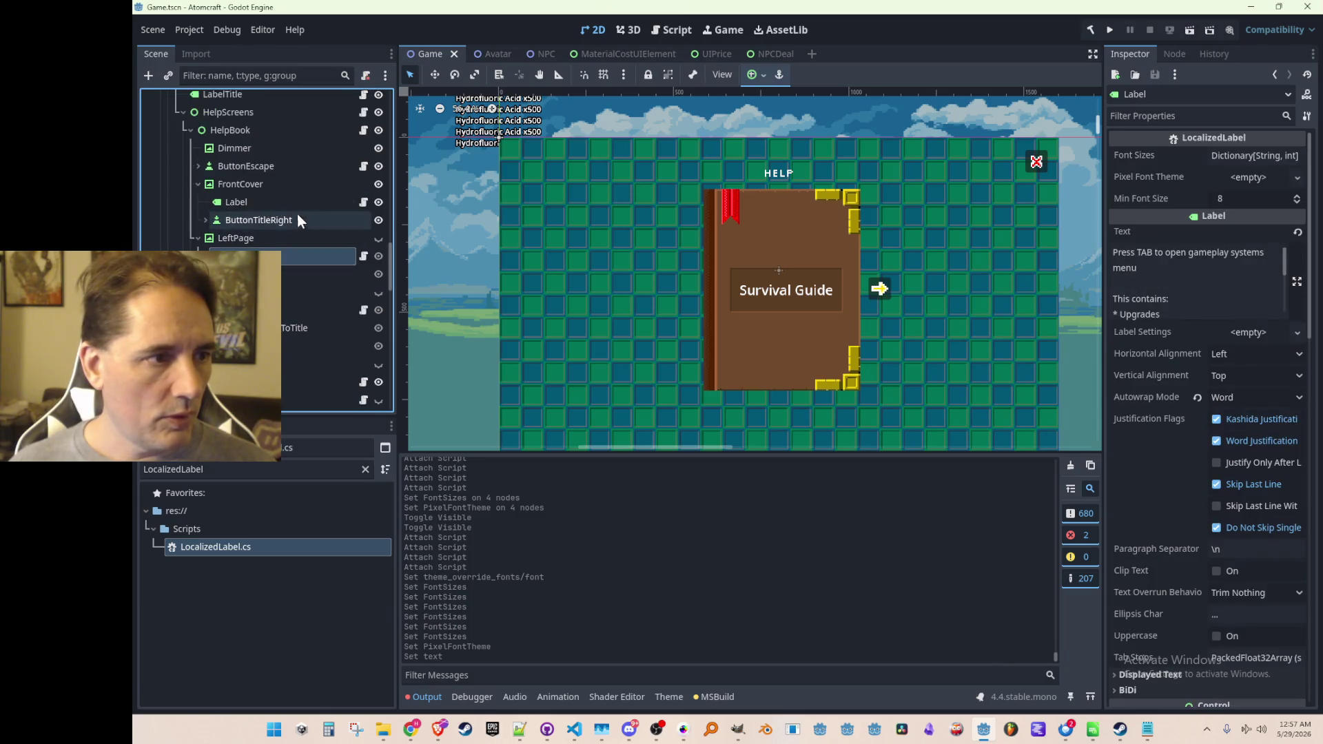
click(378, 238)
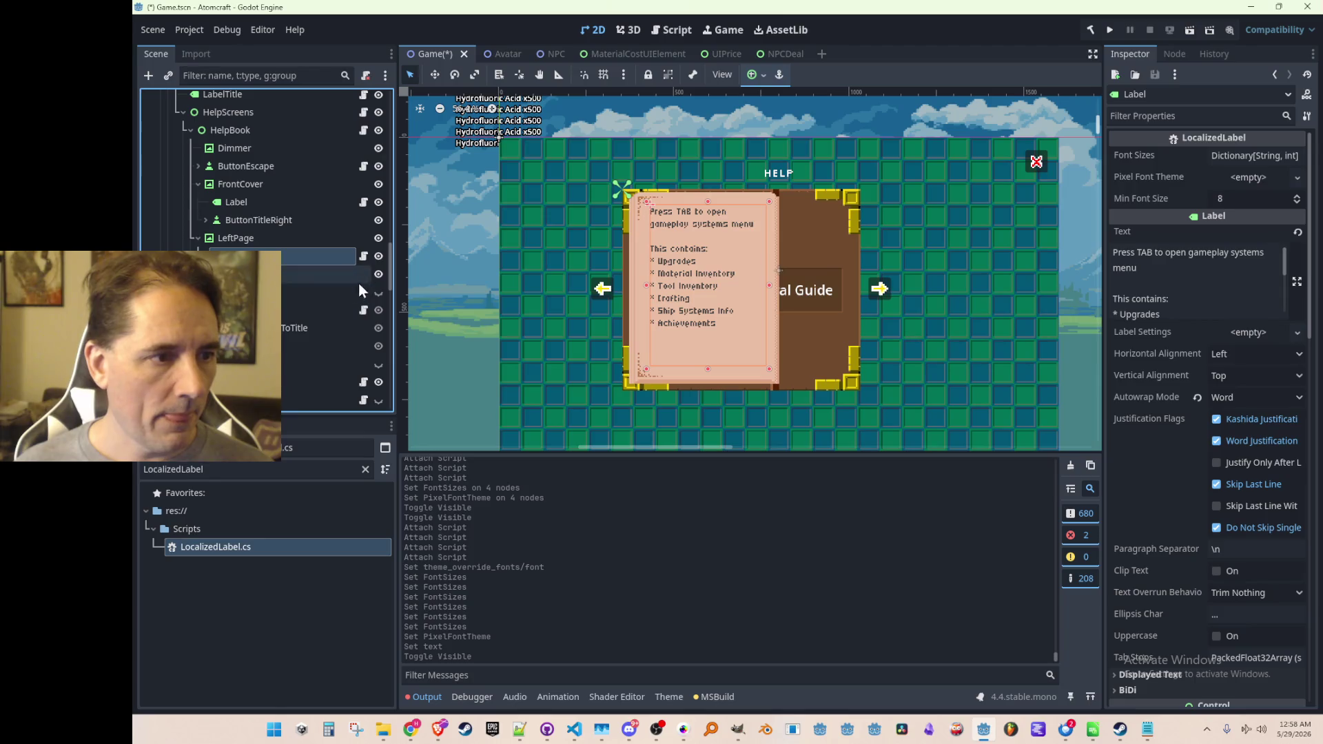
click(378, 292)
Attach the LocalizedLabel script to the left page label and select both page labels.
click(281, 273)
click(282, 256)
mouse_move(220, 546)
mouse_down()
mouse_move(296, 307)
mouse_move(293, 370)
mouse_up()
ctrl+click(288, 300)
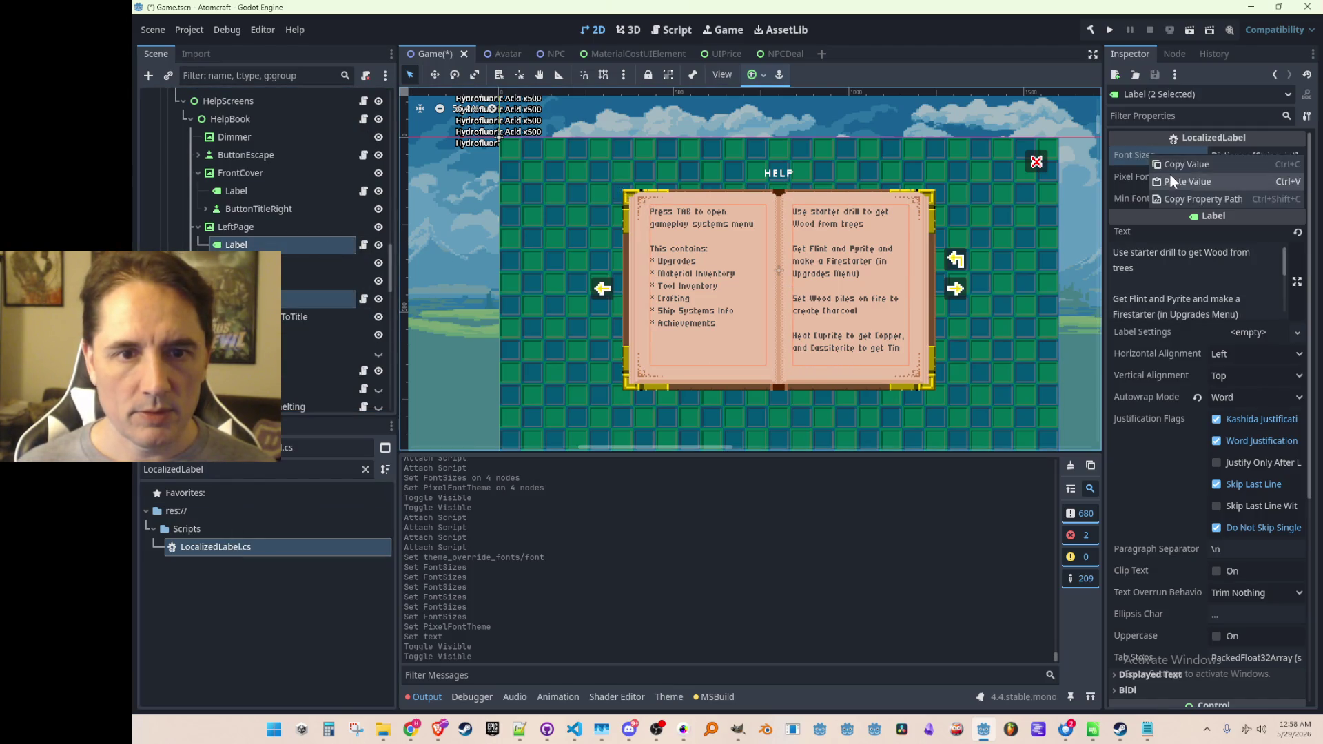
Paste the copied font sizes onto both labels, load DetailFont.tres as pixel font theme, and save.
click(1224, 156)
click(1224, 157)
click(1230, 177)
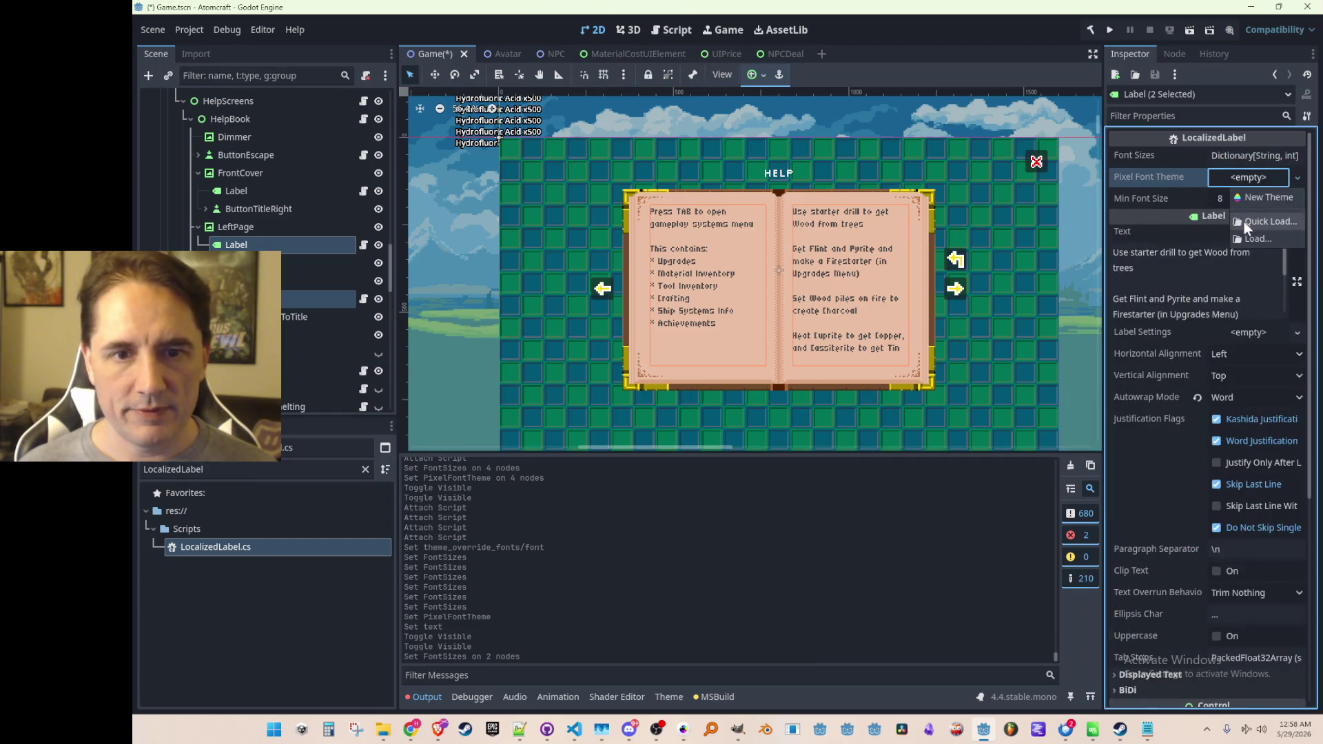
click(1243, 220)
double_click(622, 242)
scroll(622, 242, down, 3)
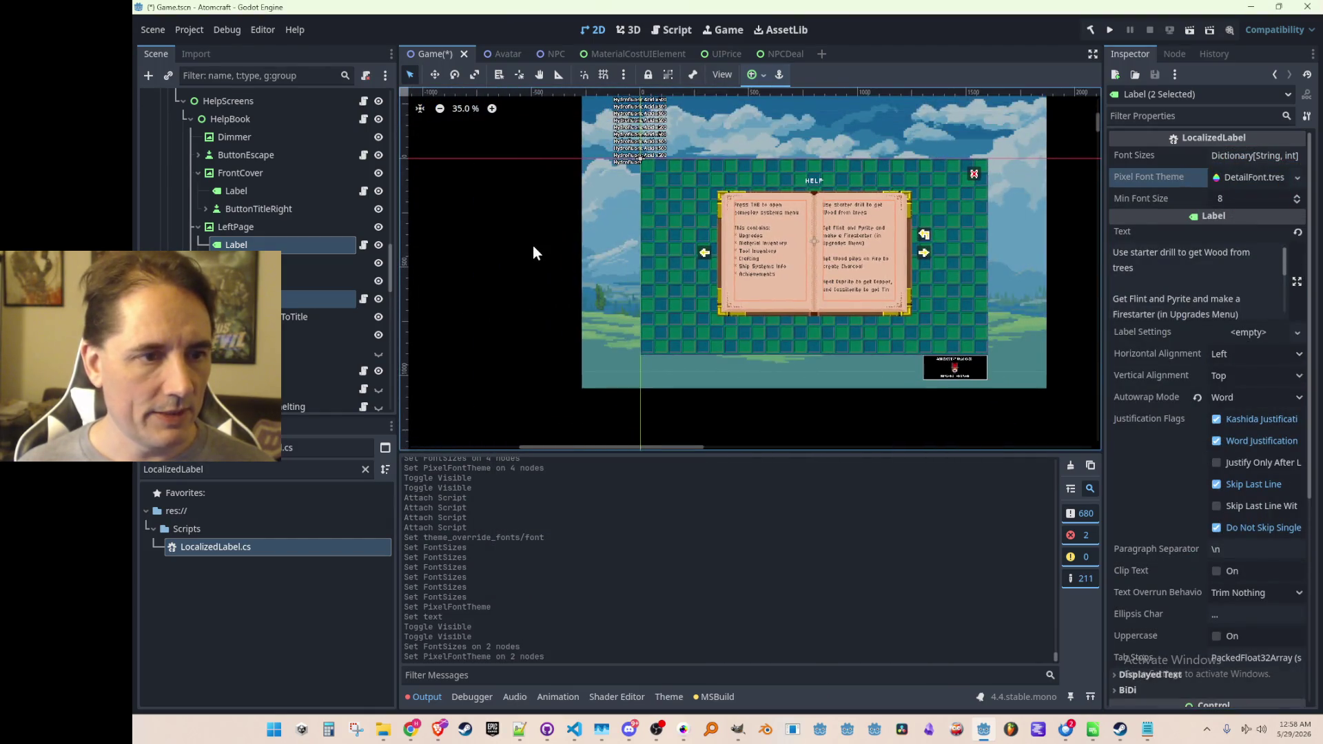
click(532, 245)
scroll(837, 289, up, 1)
key(ctrl+s)
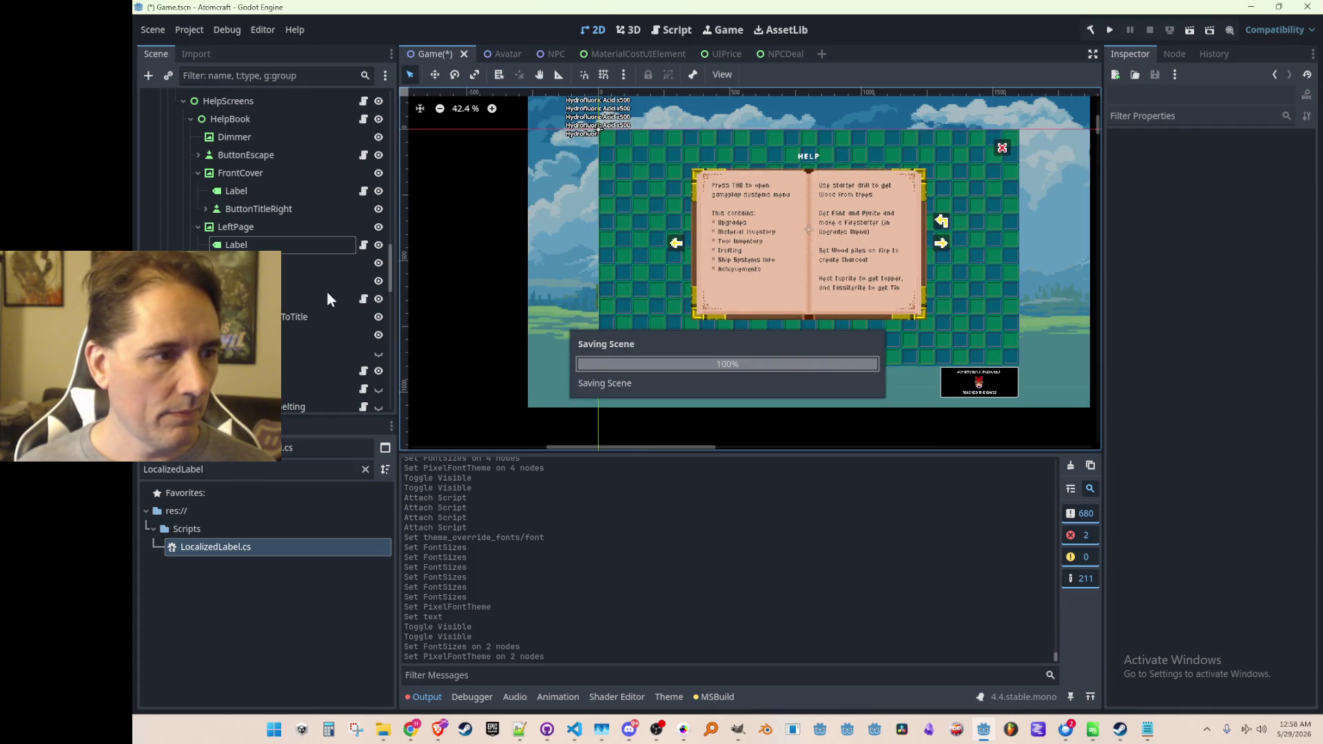
Hide both inner pages again and collapse the FrontCover branches, leaving the cover showing.
click(379, 226)
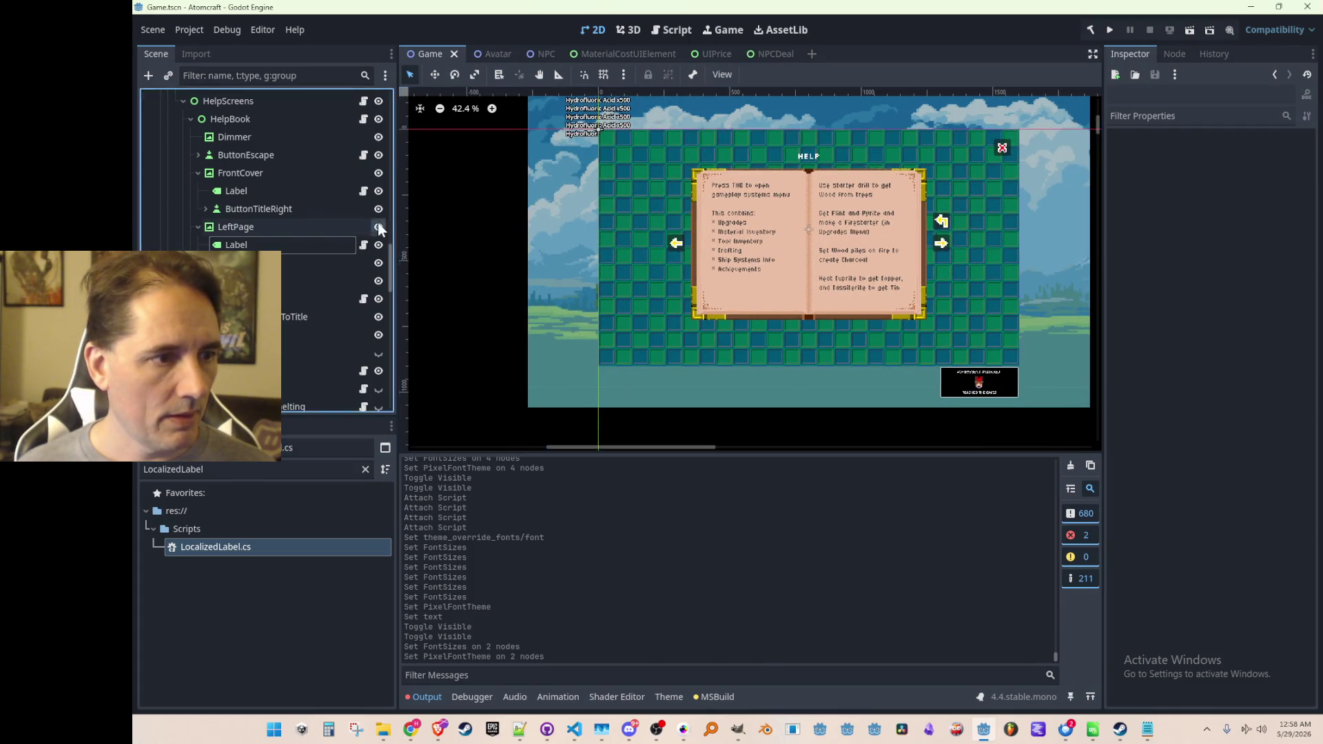
click(379, 282)
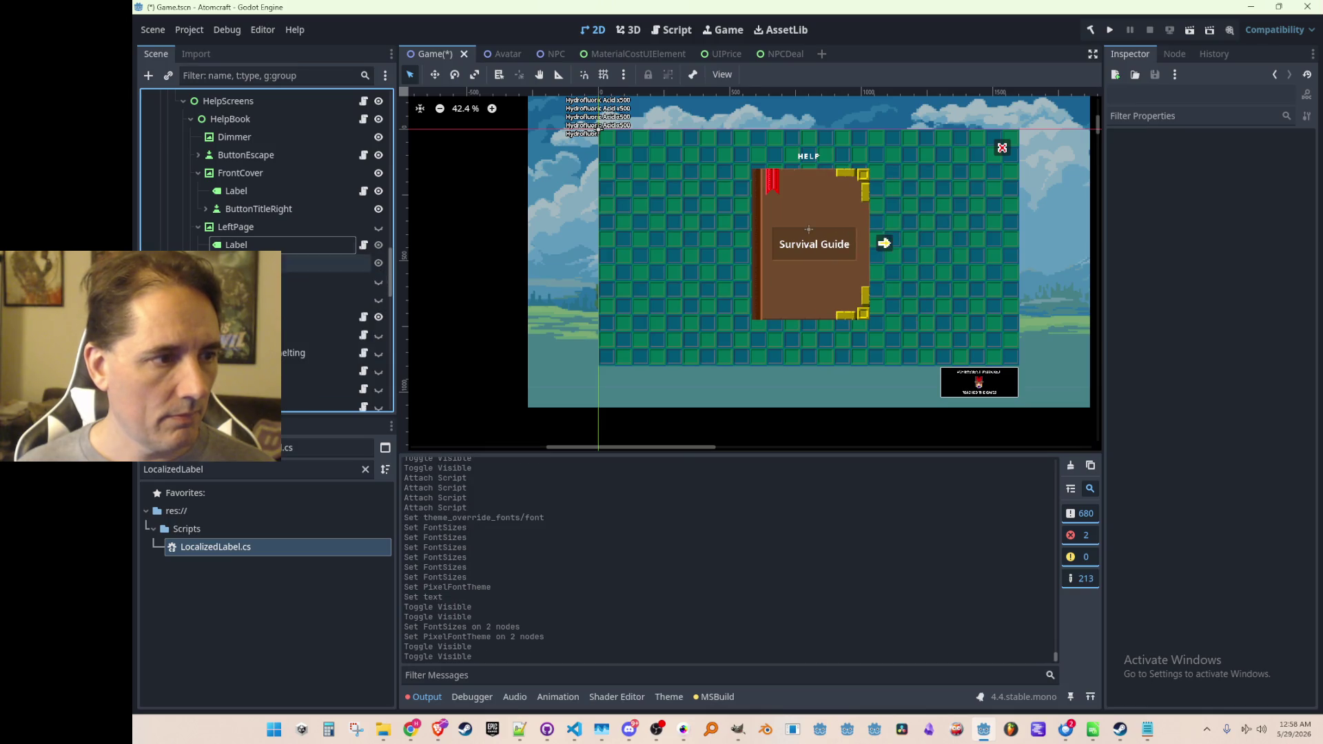
click(199, 227)
click(378, 171)
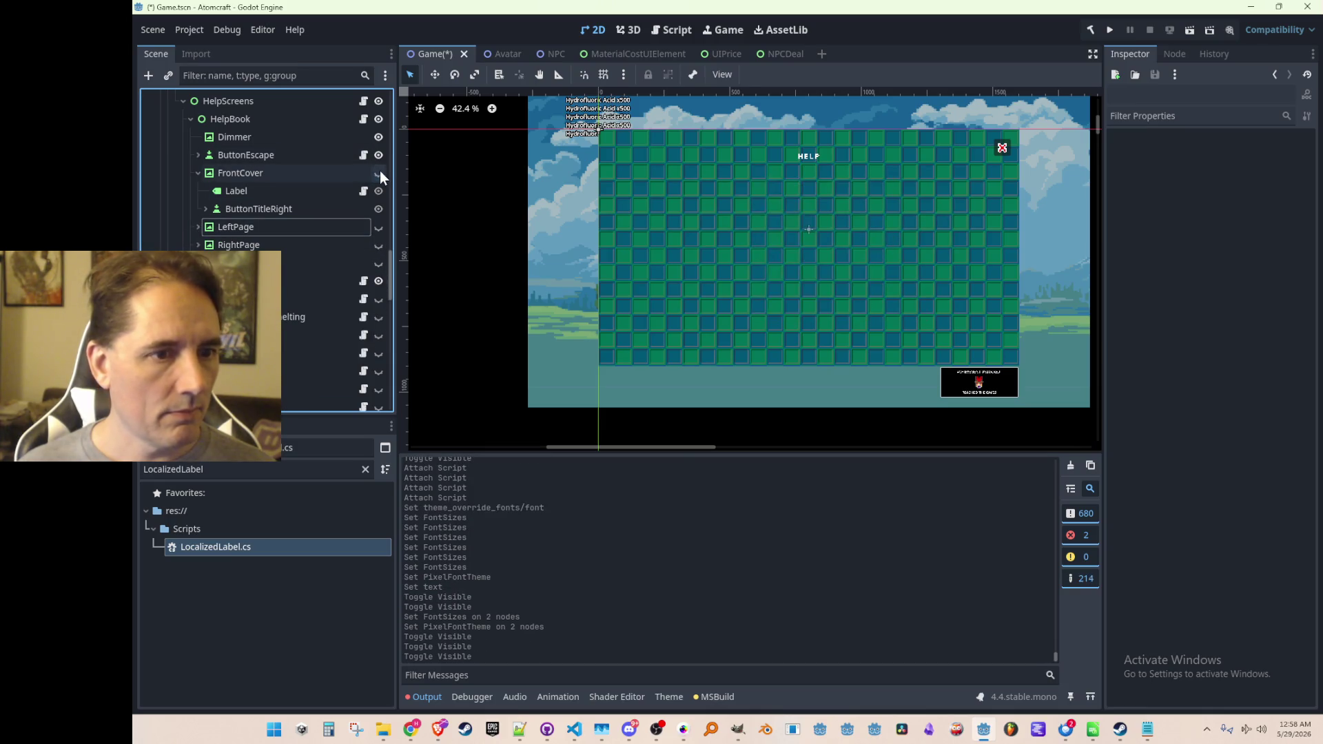
click(379, 172)
click(199, 173)
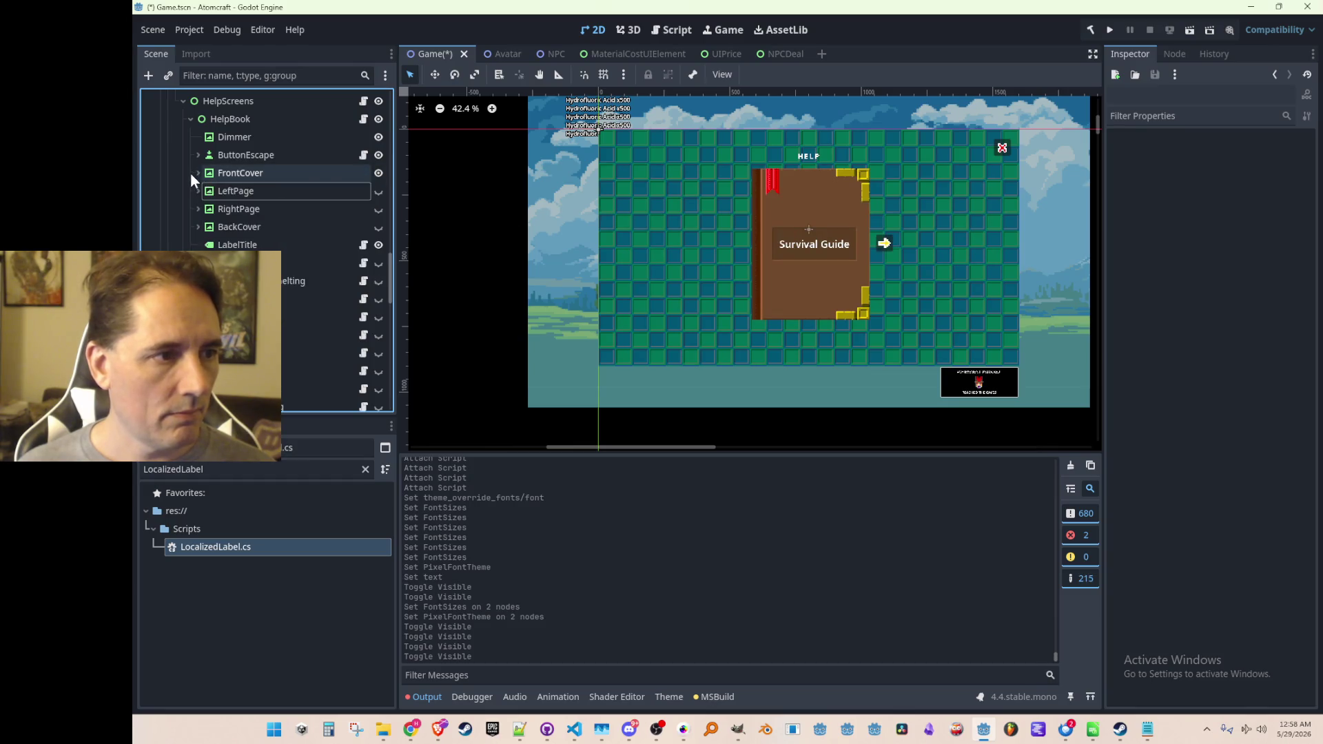
scroll(306, 241, up, 1)
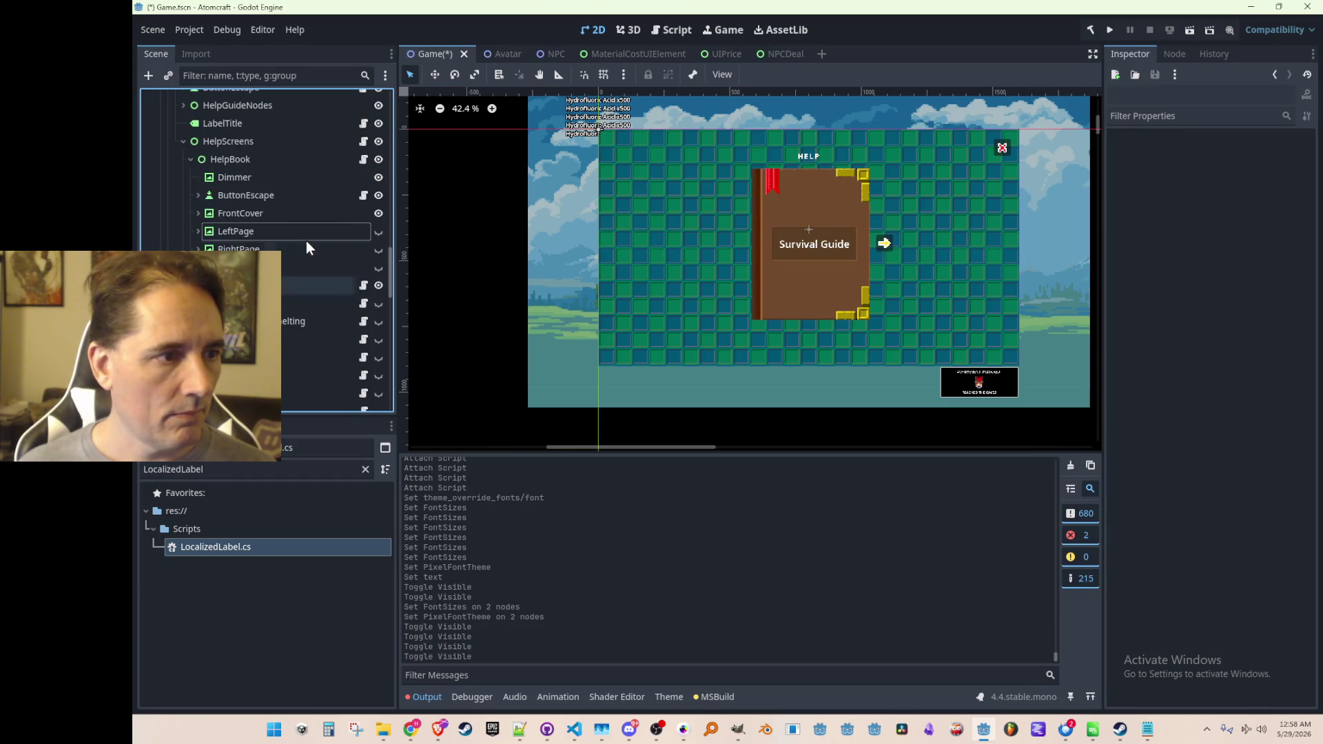
click(378, 269)
click(377, 269)
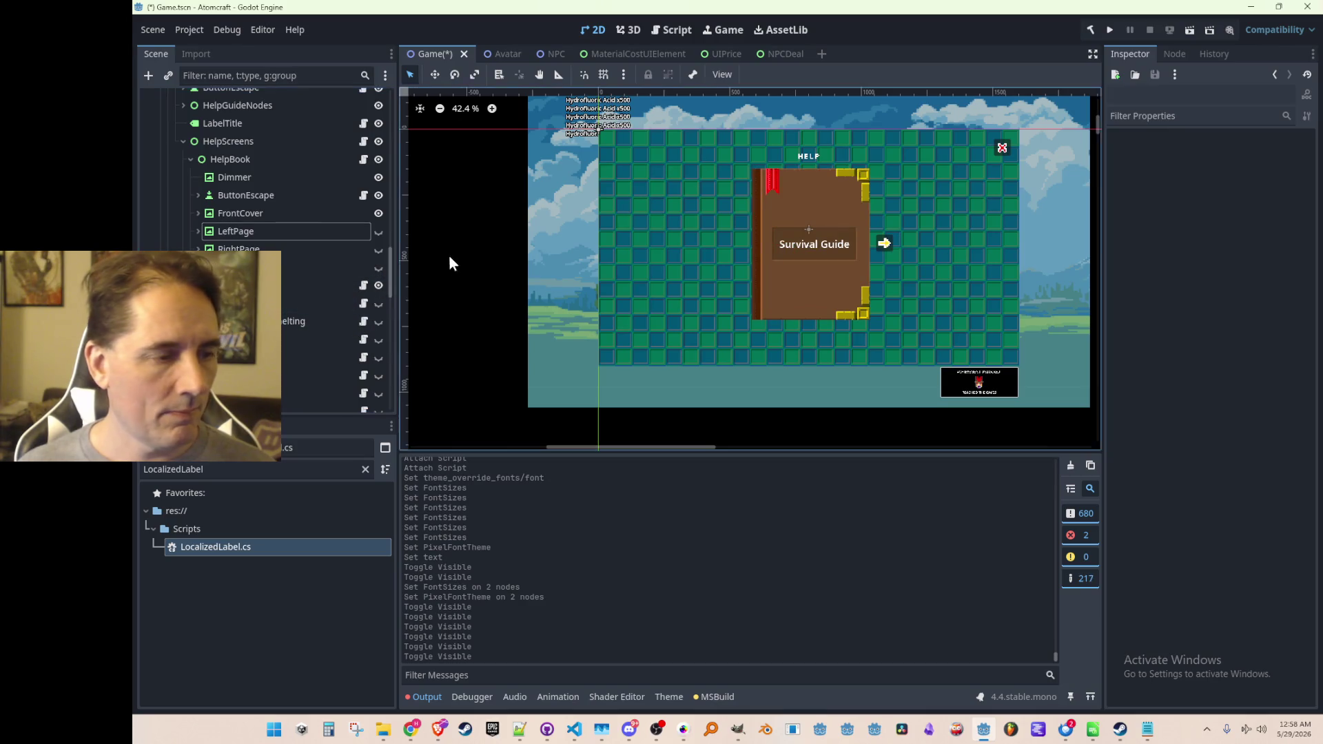
Save the Game scene and select HelpBook's LabelTitle for editing.
drag(625, 240, 610, 249)
key(ctrl+s)
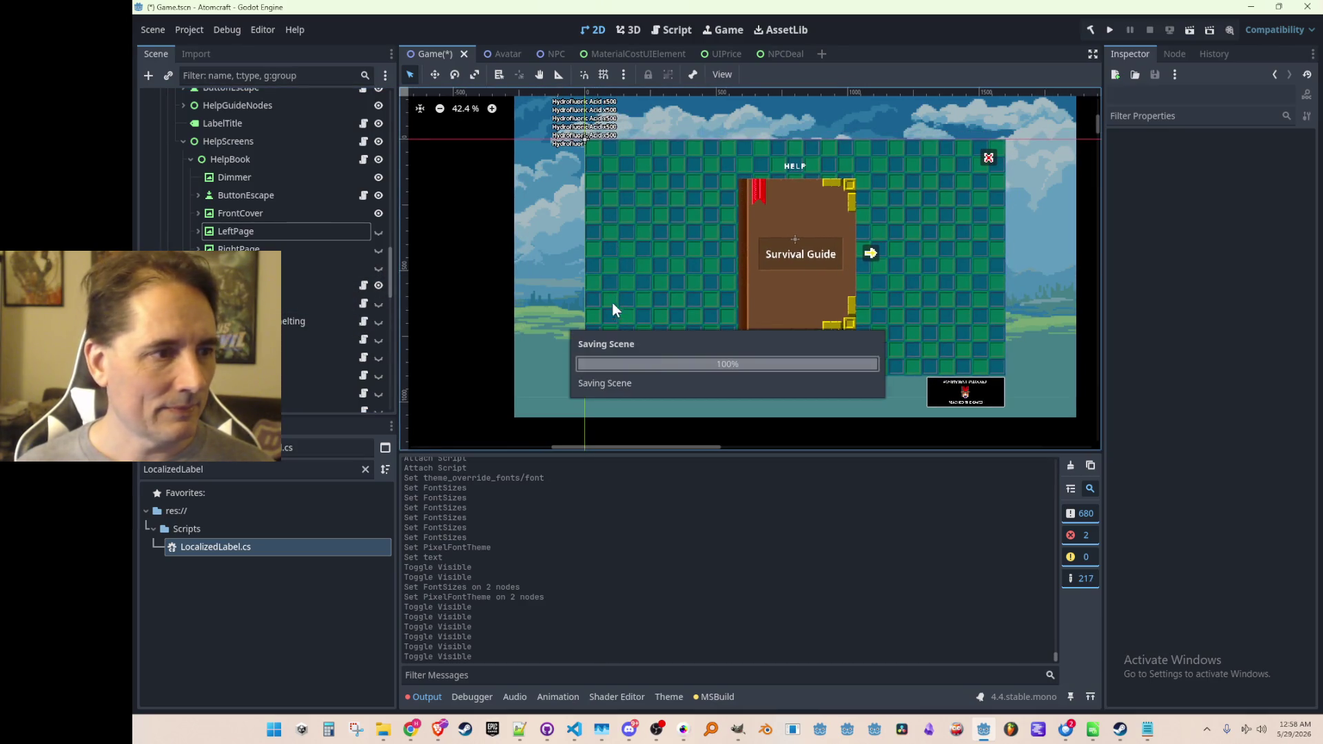
click(379, 284)
click(379, 284)
click(347, 285)
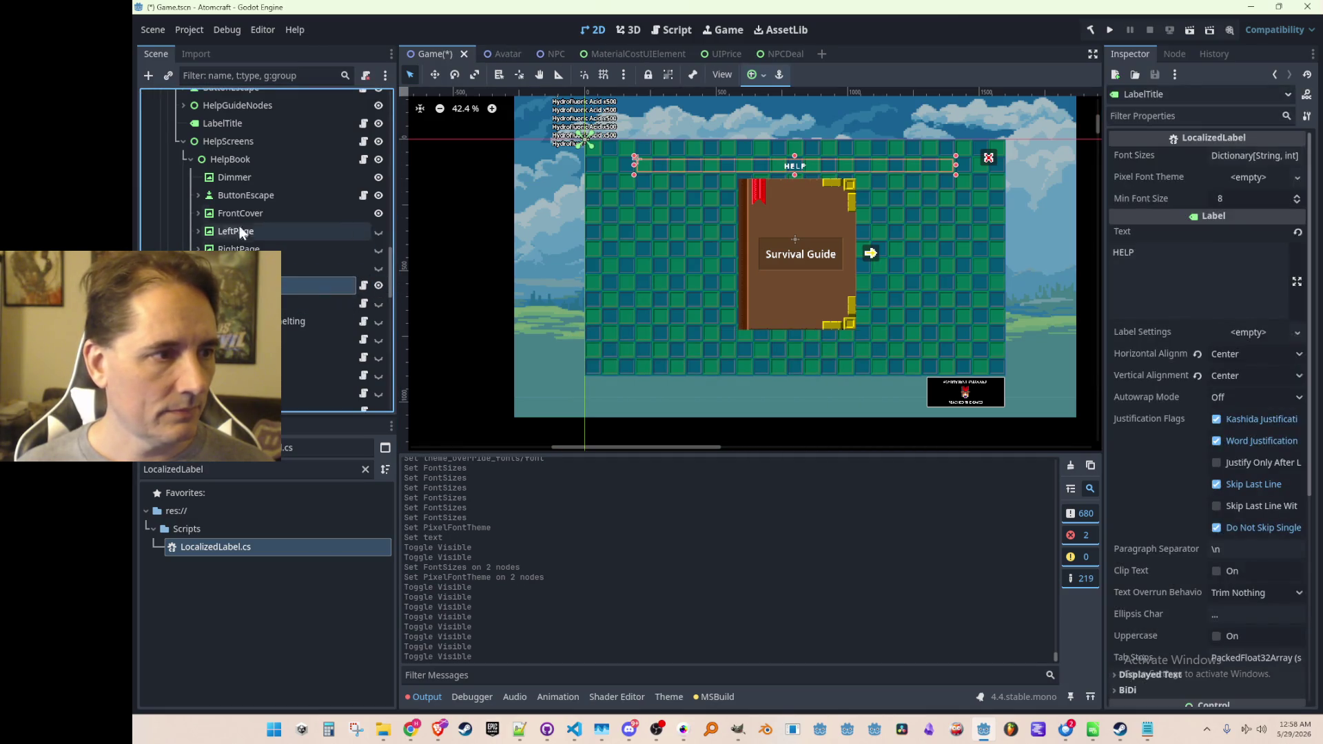
Clear the LabelTitle's font override under Theme Overrides.
scroll(181, 207, down, 3)
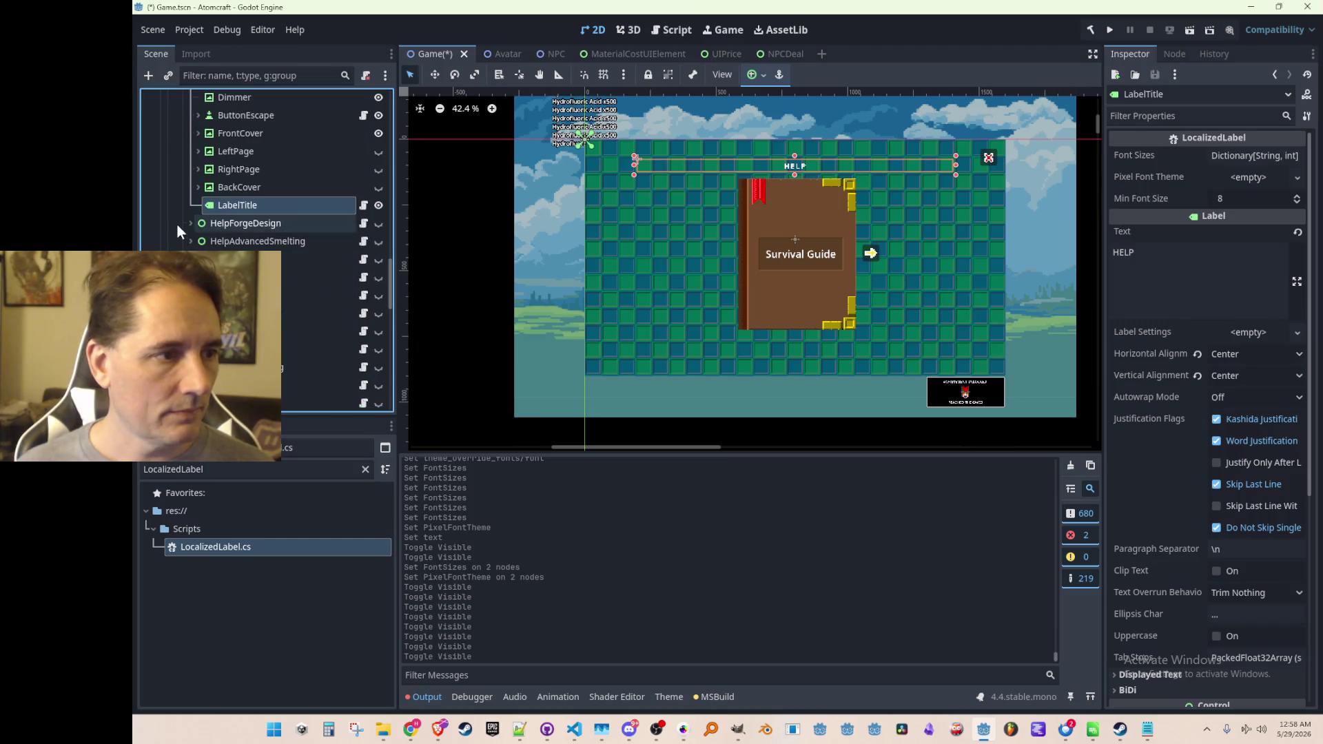
scroll(1229, 460, down, 5)
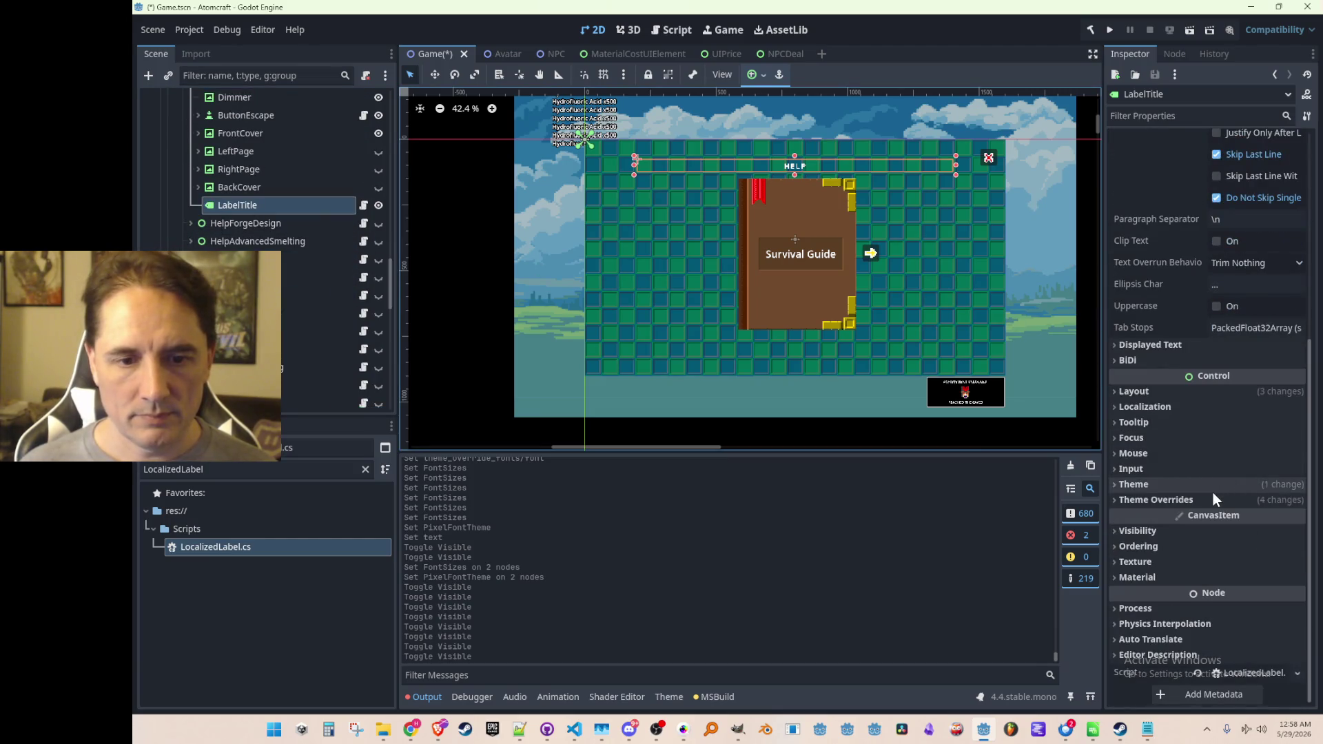
click(1147, 499)
click(1145, 568)
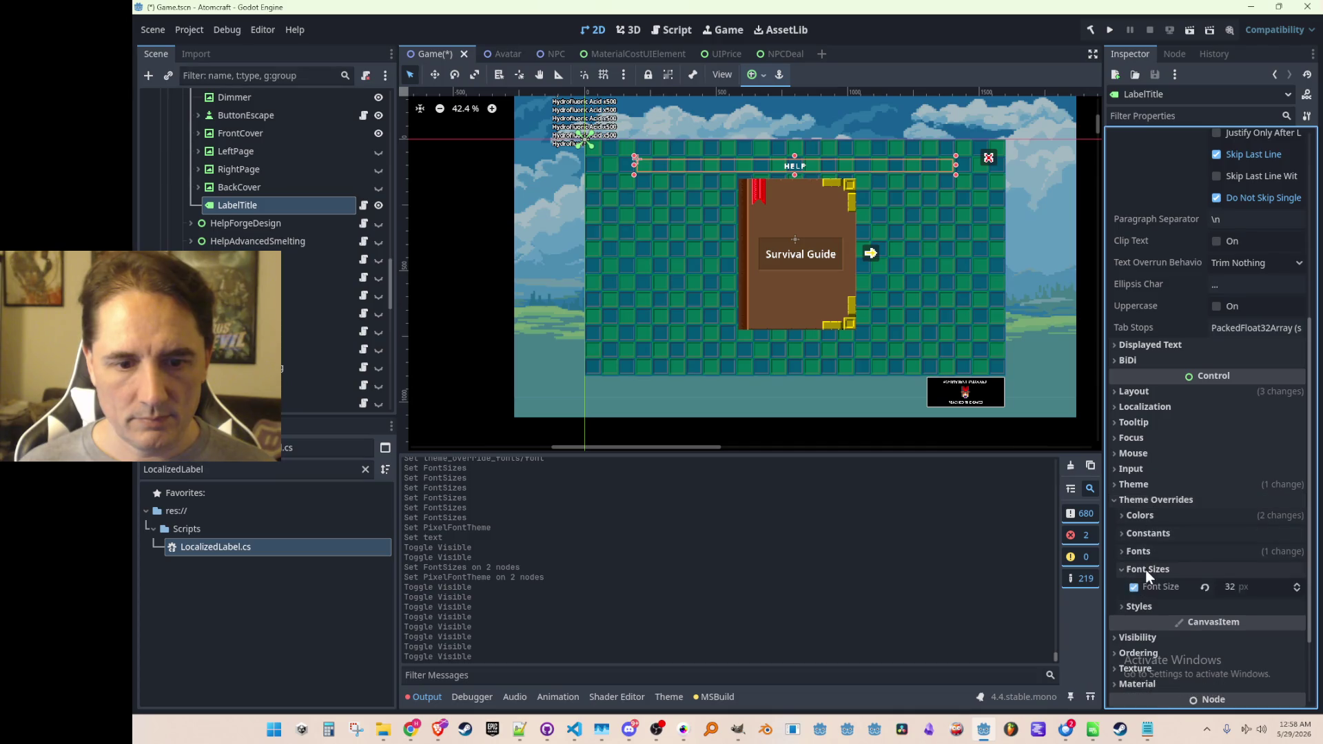
click(1153, 552)
click(1203, 584)
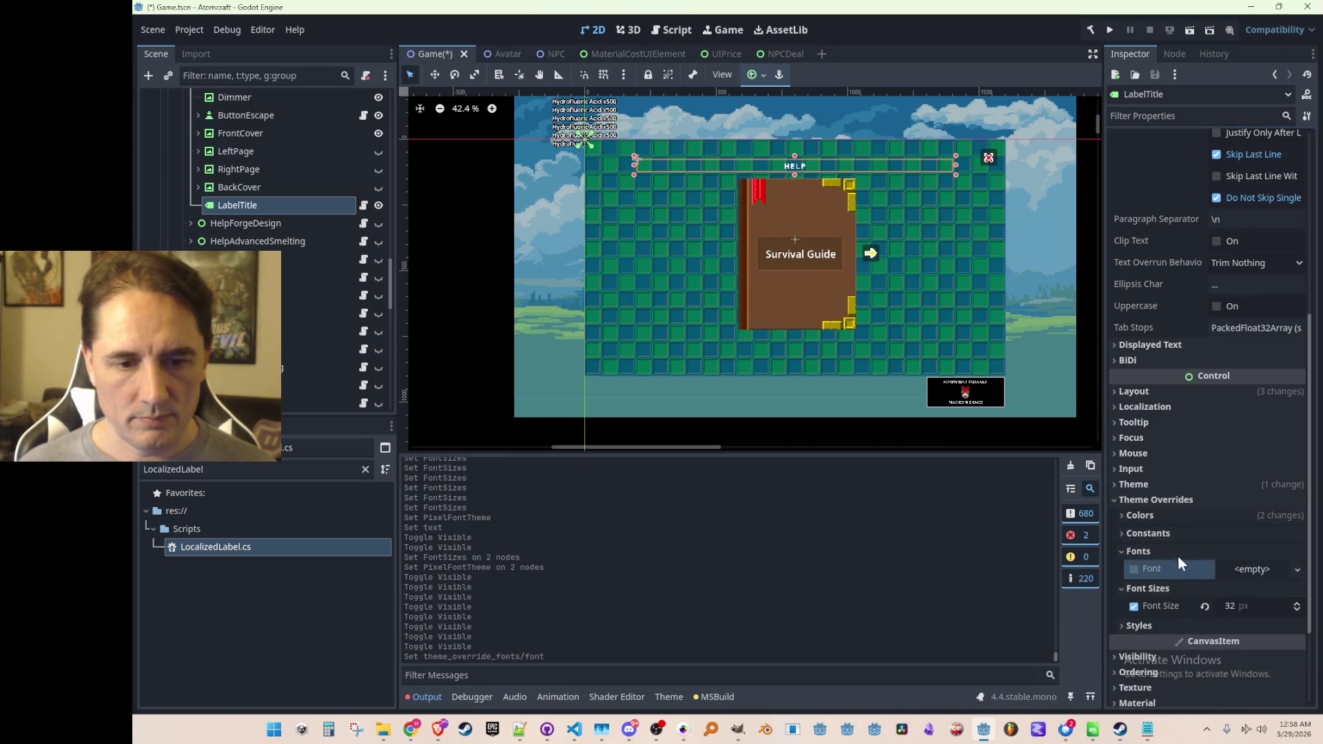
scroll(1175, 552, up, 5)
Set the pixel entry in Font Sizes to 32.
right_click(1156, 154)
click(1178, 176)
click(1236, 155)
click(1252, 352)
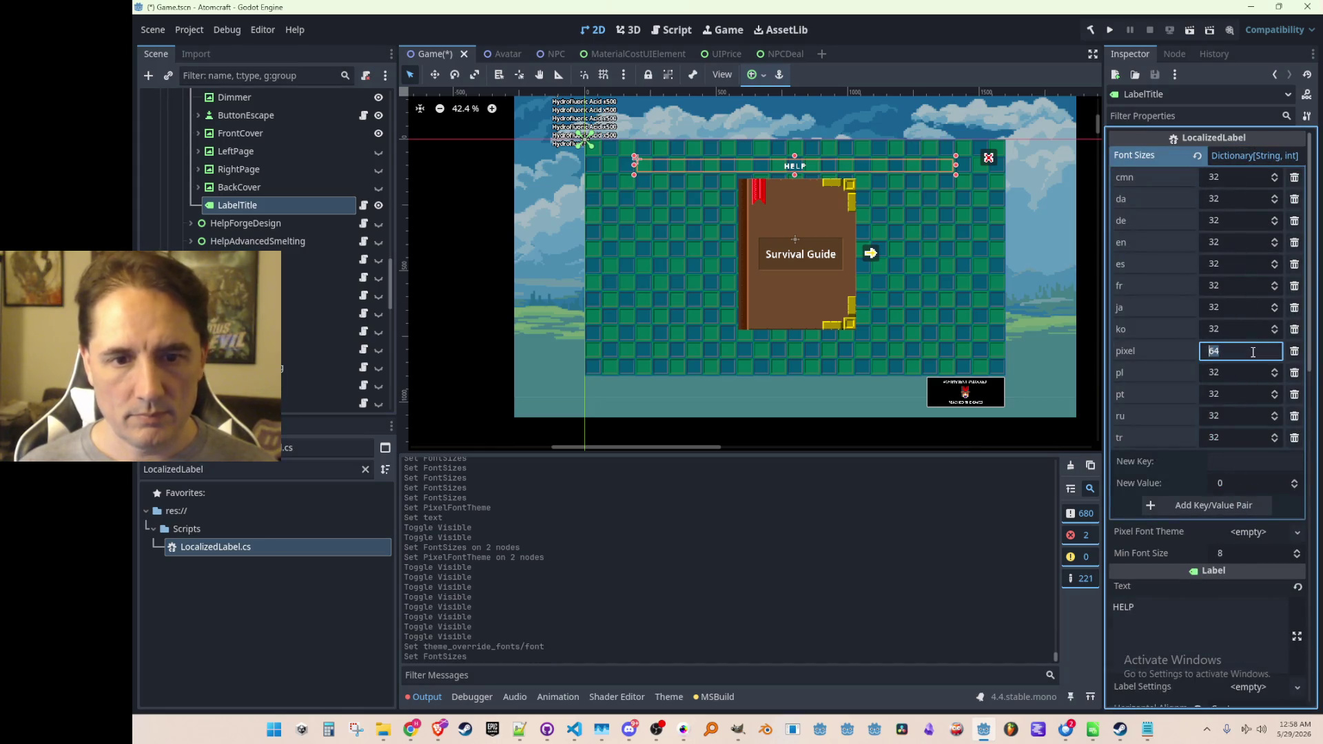
text(32)
key(Return)
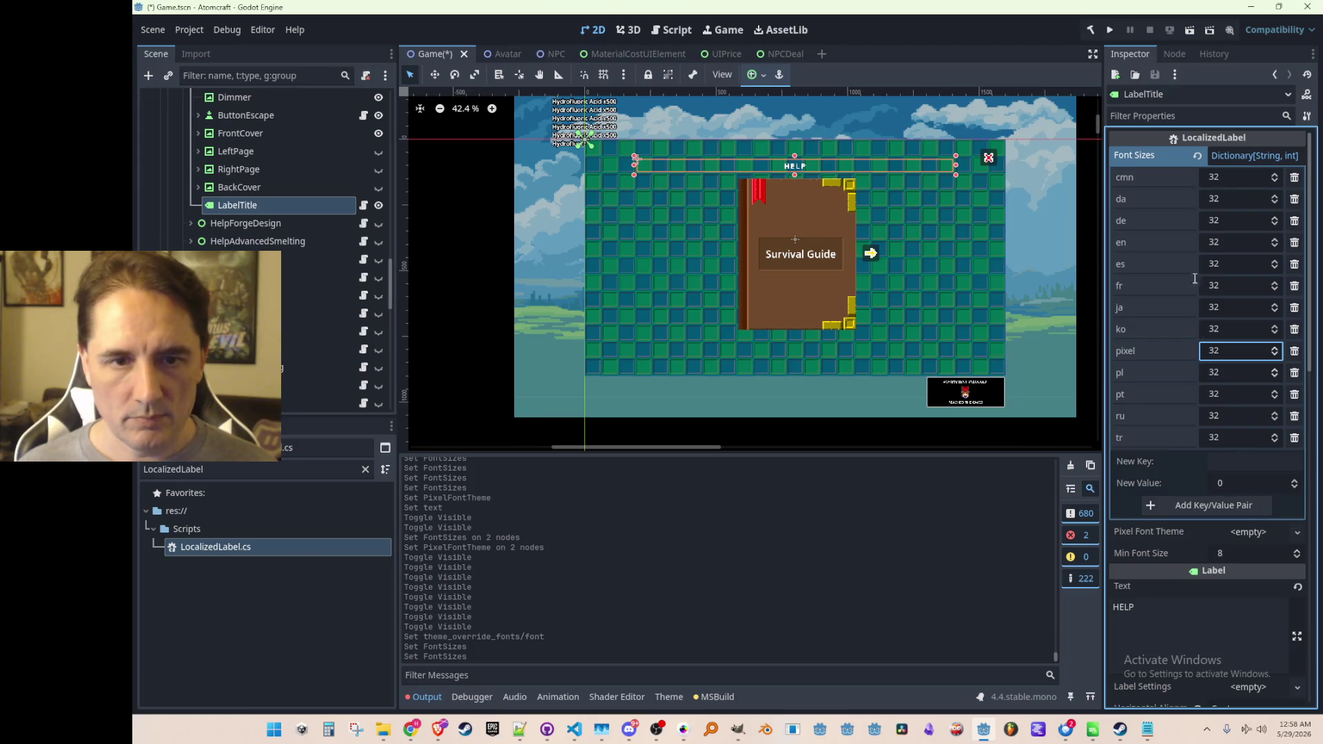
click(1230, 159)
Load MenuFont.tres as the Pixel Font Theme and save the scene.
click(1245, 177)
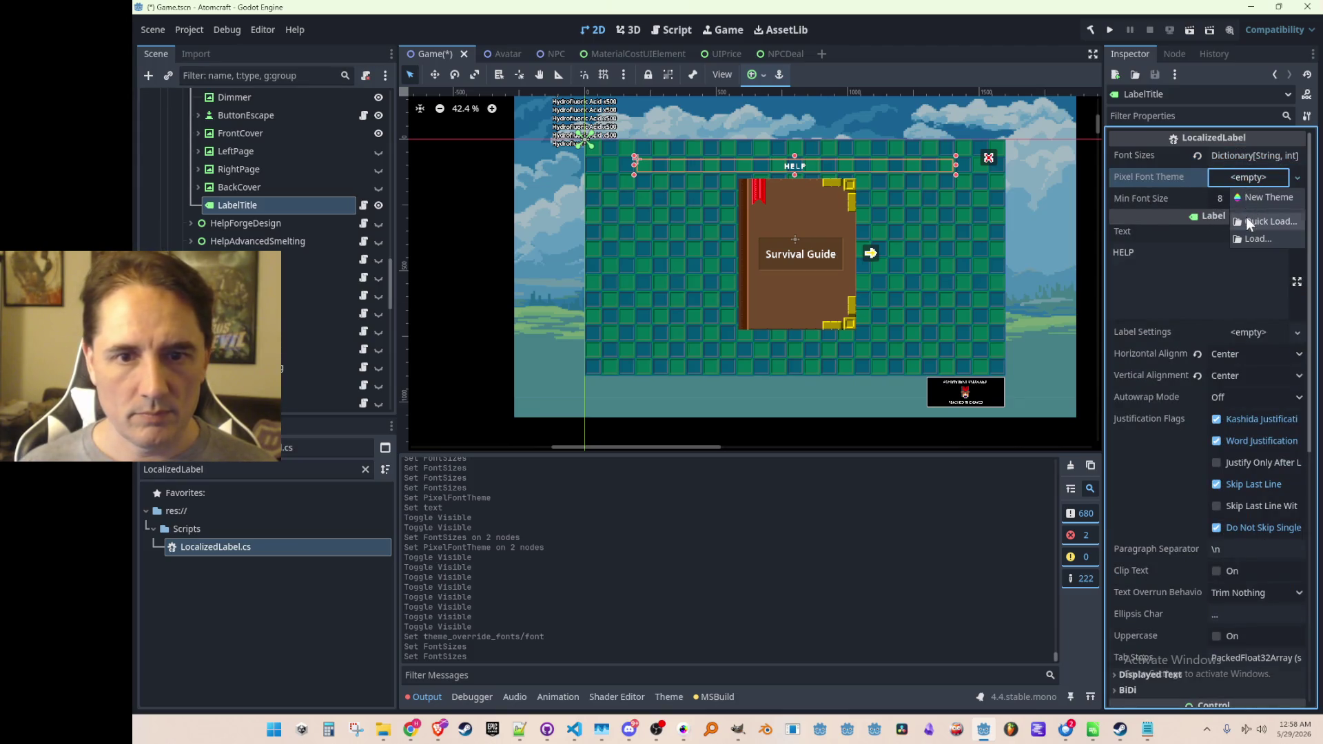
click(1246, 217)
double_click(630, 250)
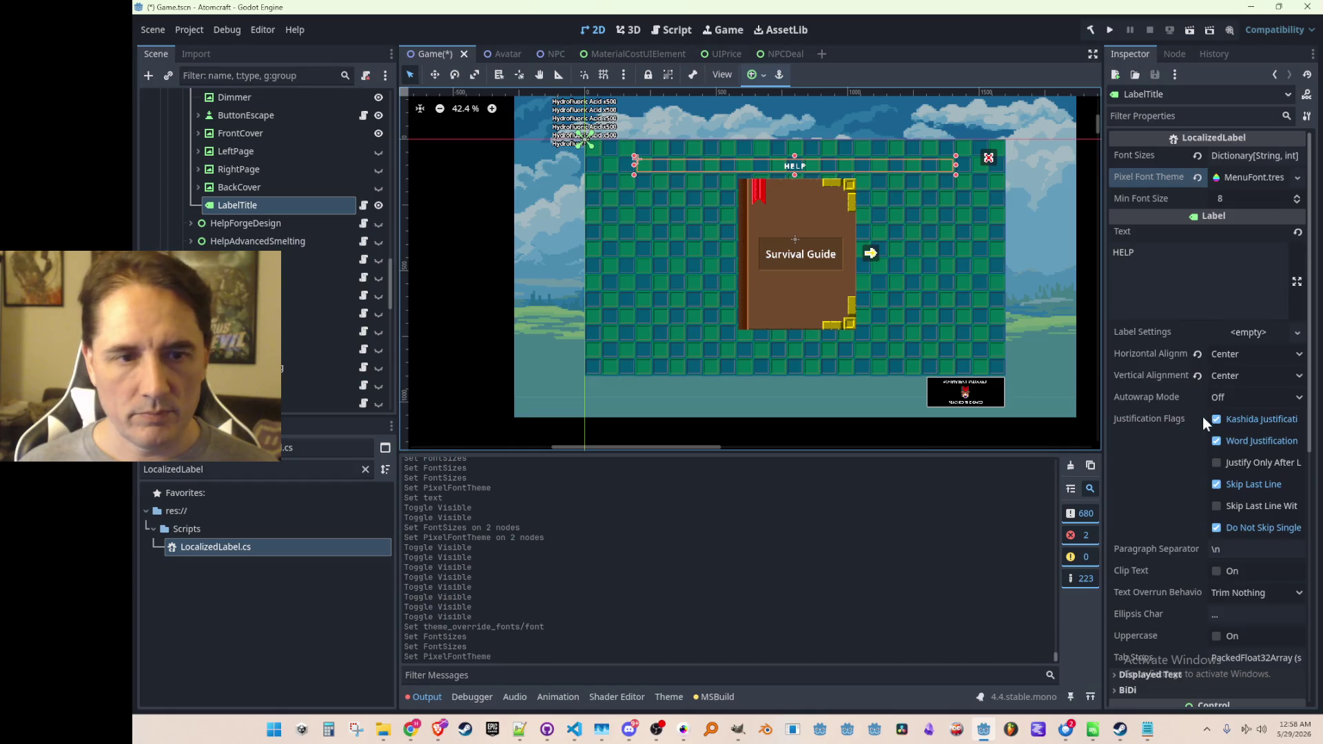
scroll(1201, 416, down, 6)
key(ctrl+s)
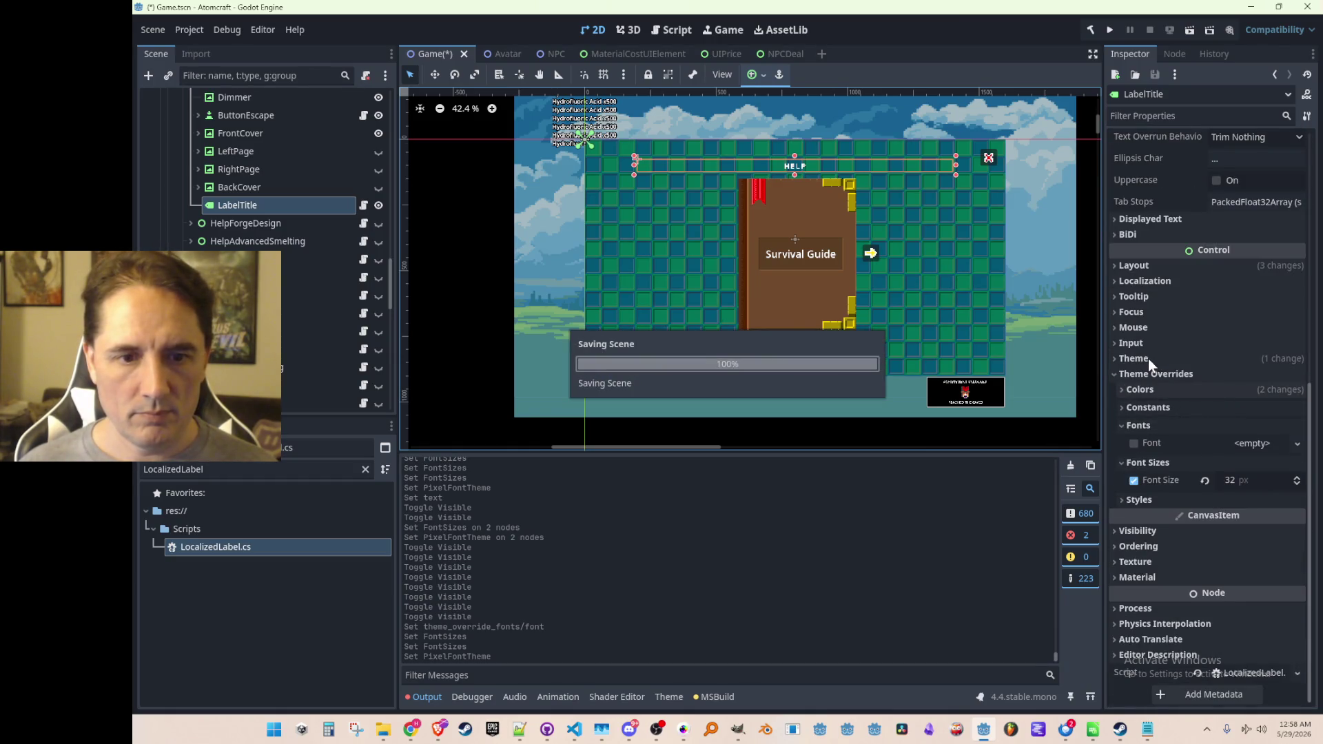
Change the label's text from HELP to 'Help' and save.
click(1148, 358)
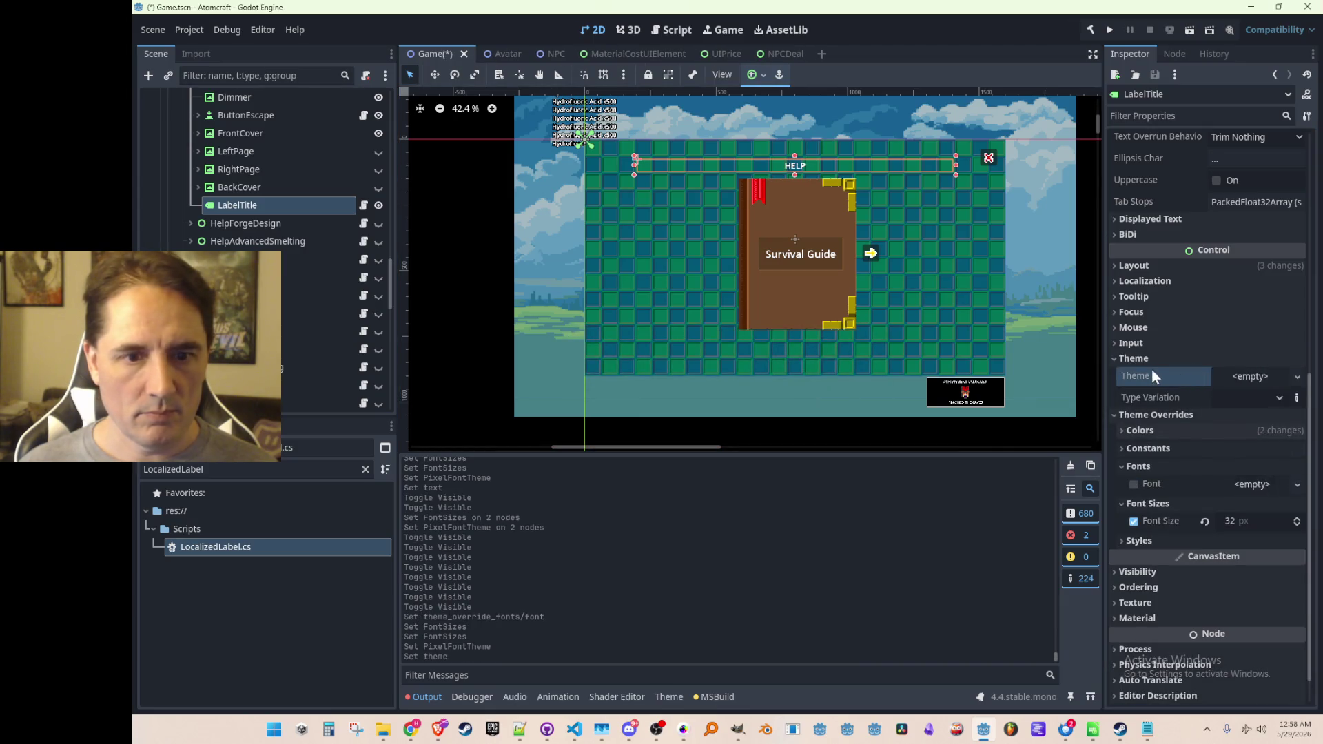
click(1149, 359)
scroll(1197, 411, up, 7)
click(1204, 303)
key(ctrl+a)
text(Help)
key(ctrl+s)
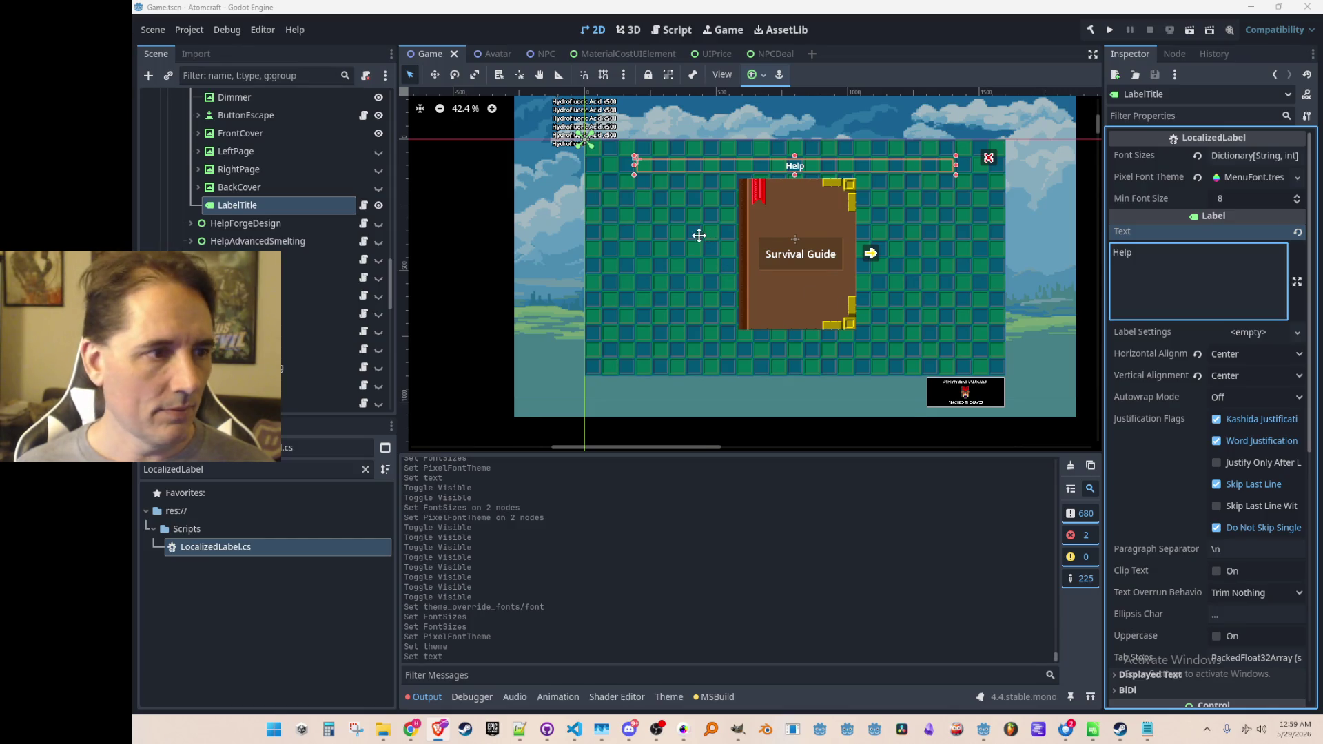
drag(699, 230, 690, 224)
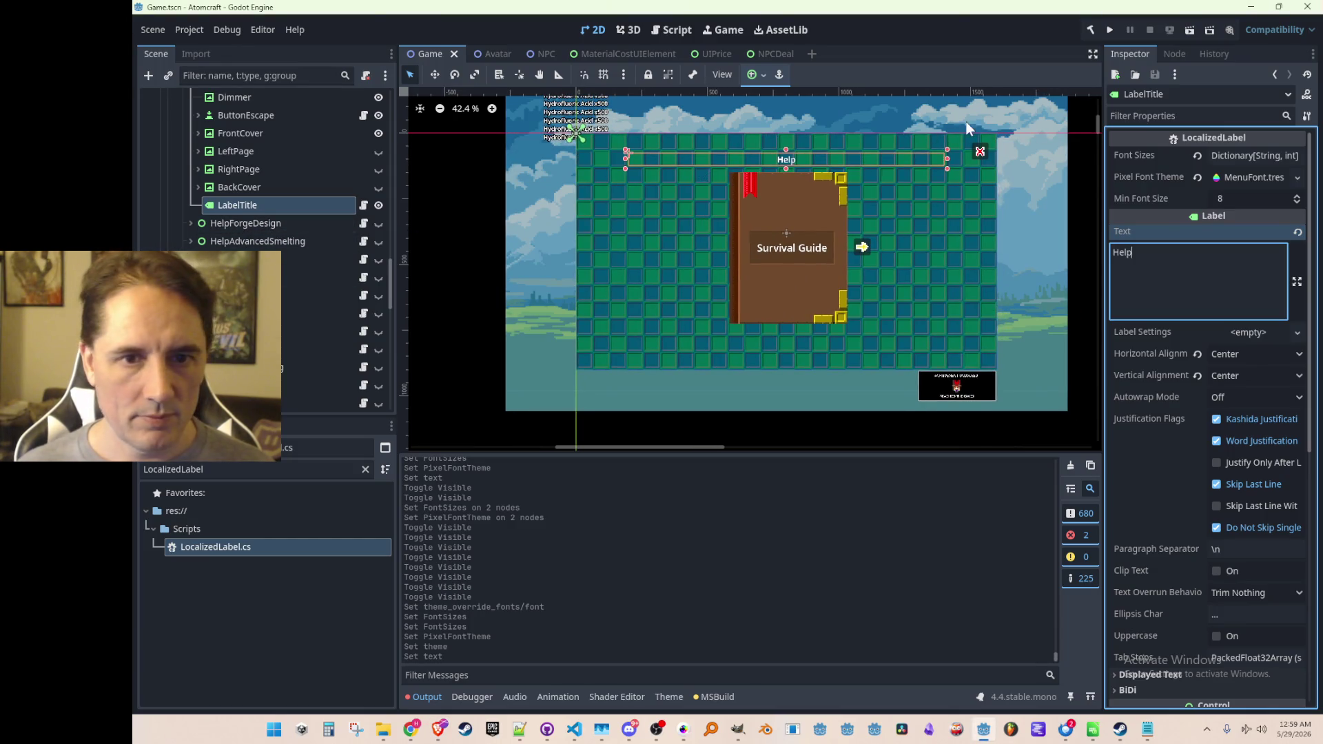
right_click(1138, 155)
Collapse HelpBook and tidy HelpForgeDesign's child branches in the Scene dock.
click(1162, 167)
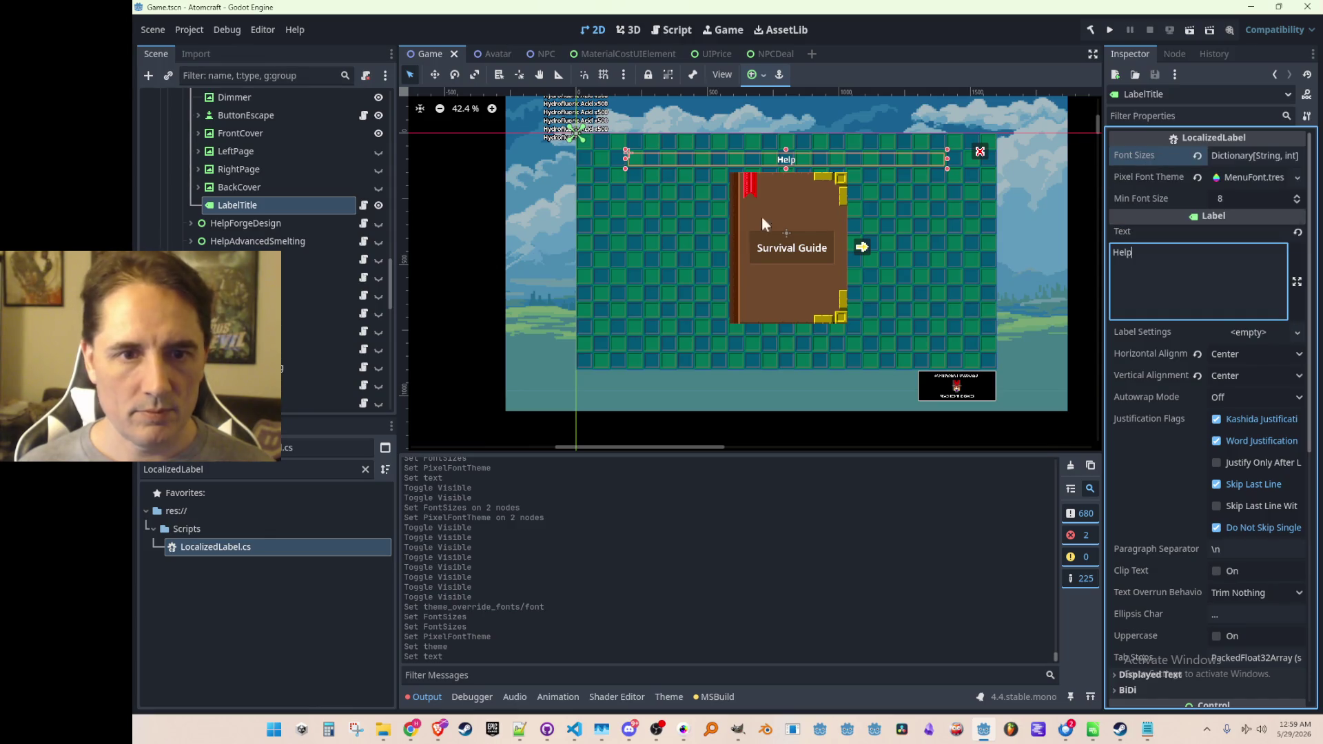
click(274, 201)
key(Left)
key(Left)
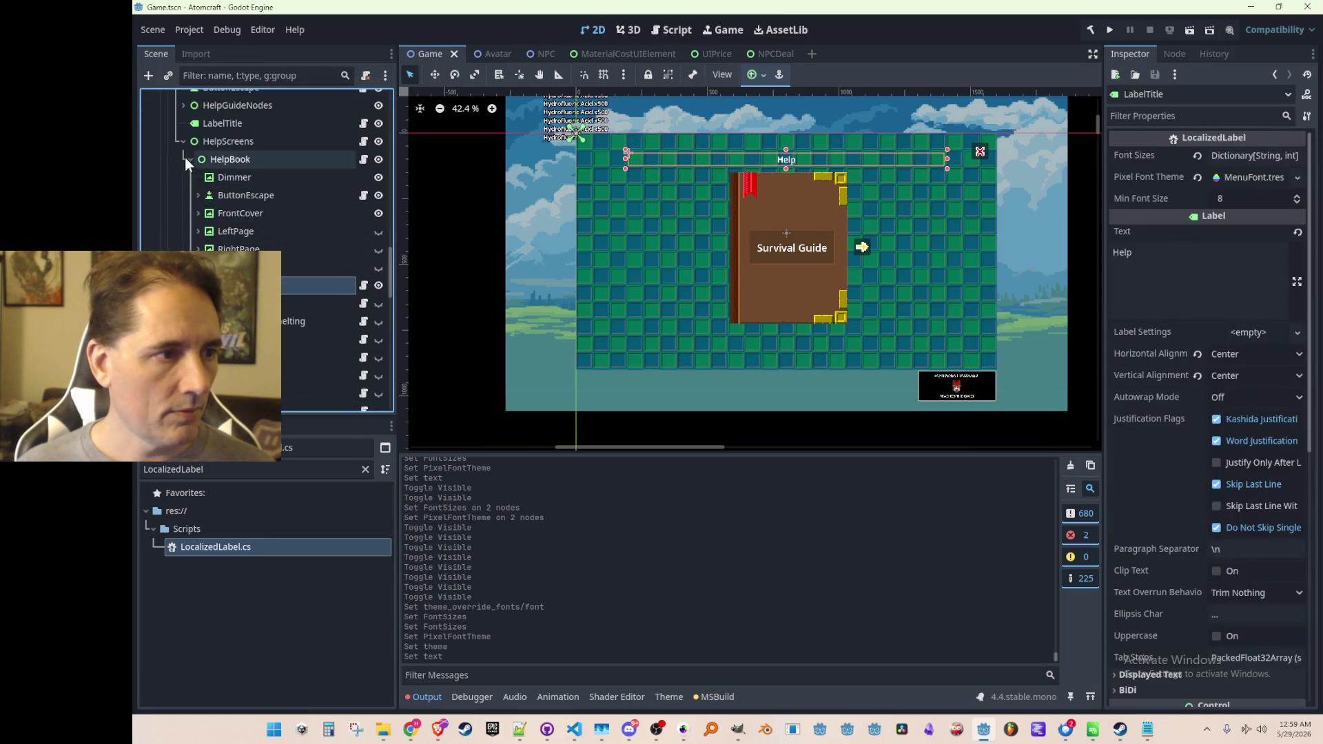
click(189, 178)
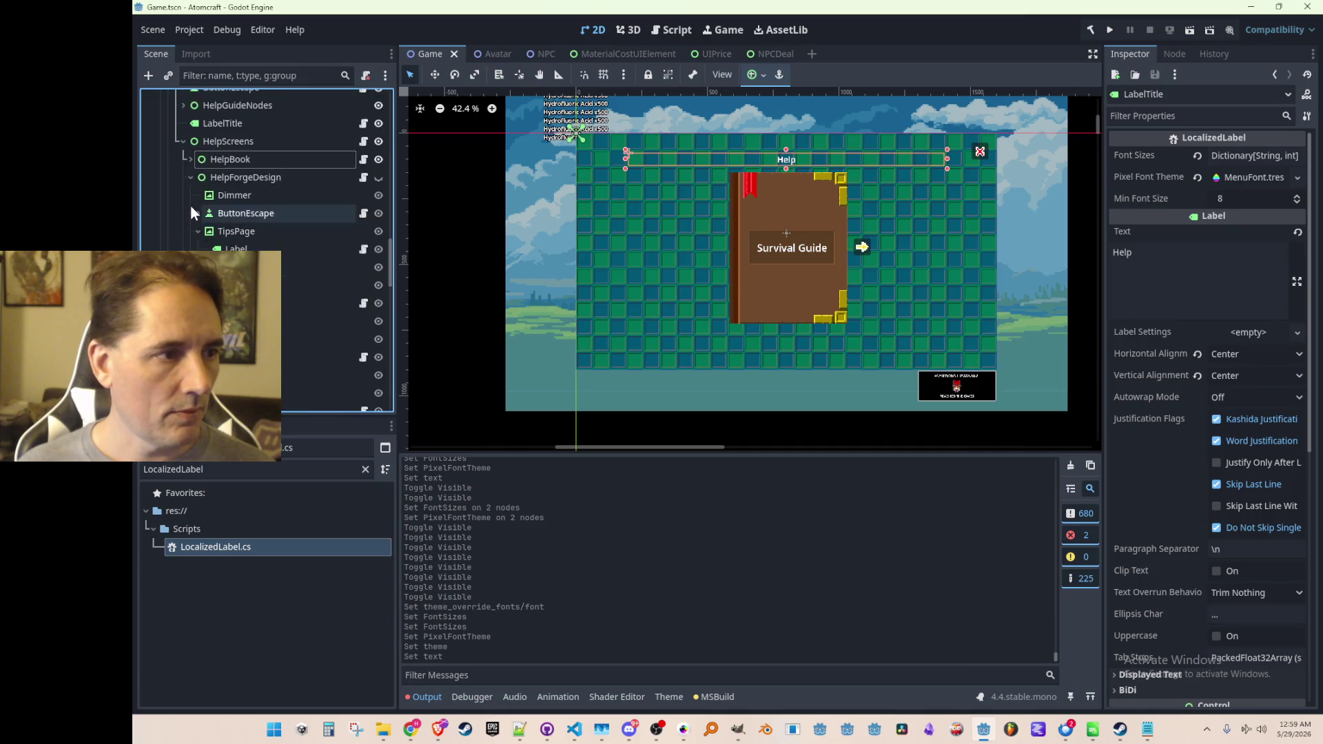
click(198, 232)
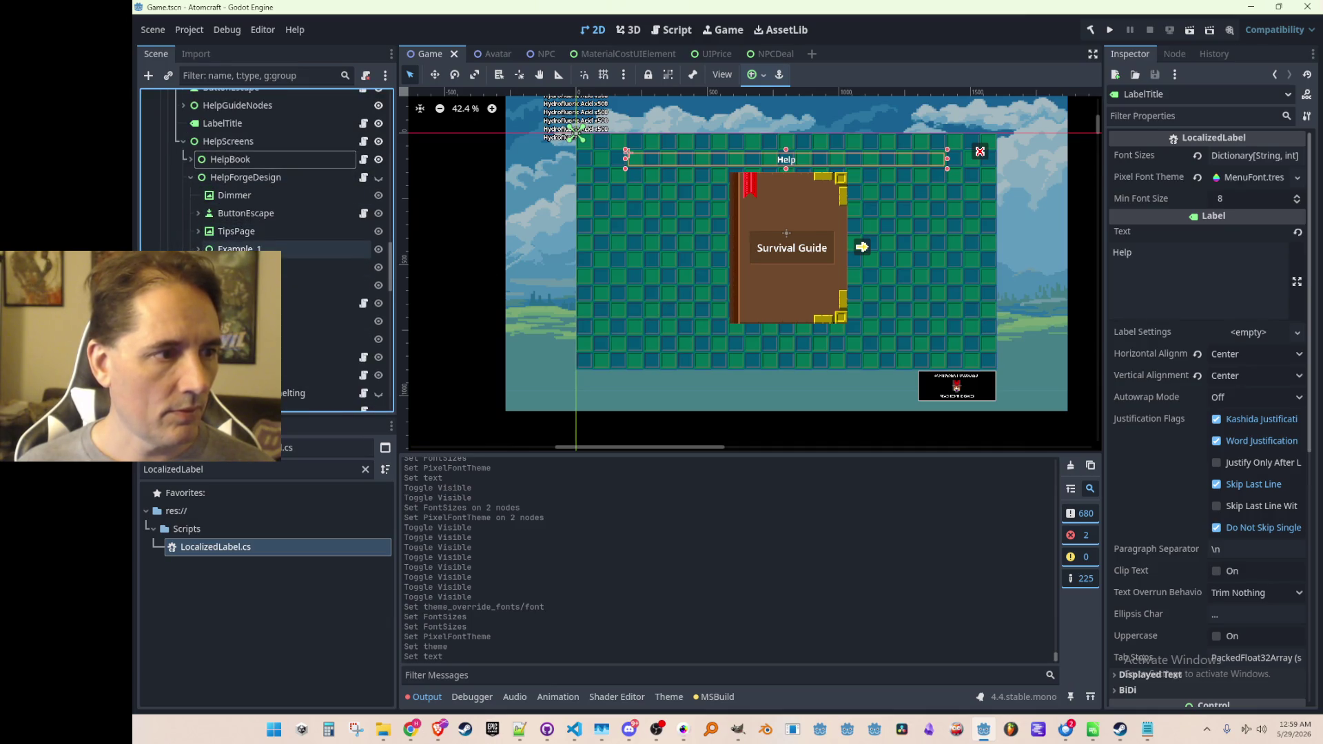
click(205, 266)
scroll(269, 241, down, 3)
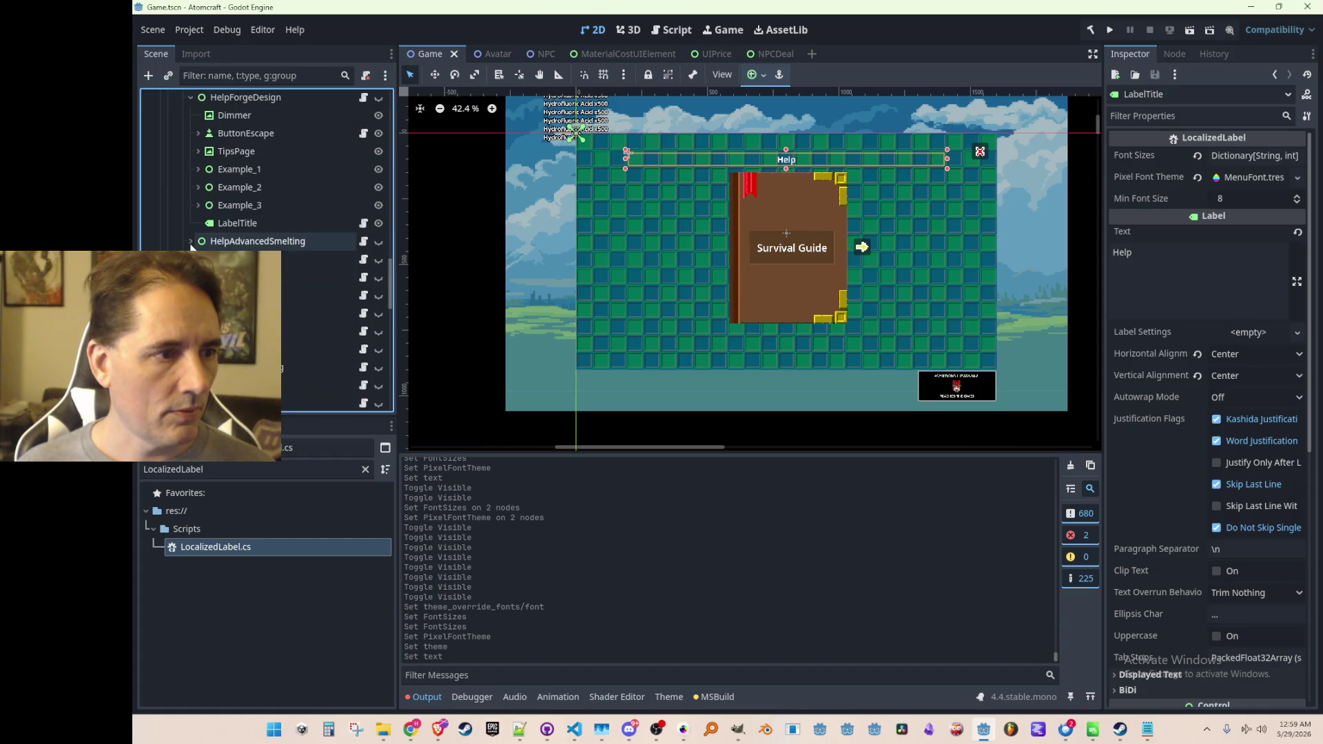
scroll(196, 221, down, 3)
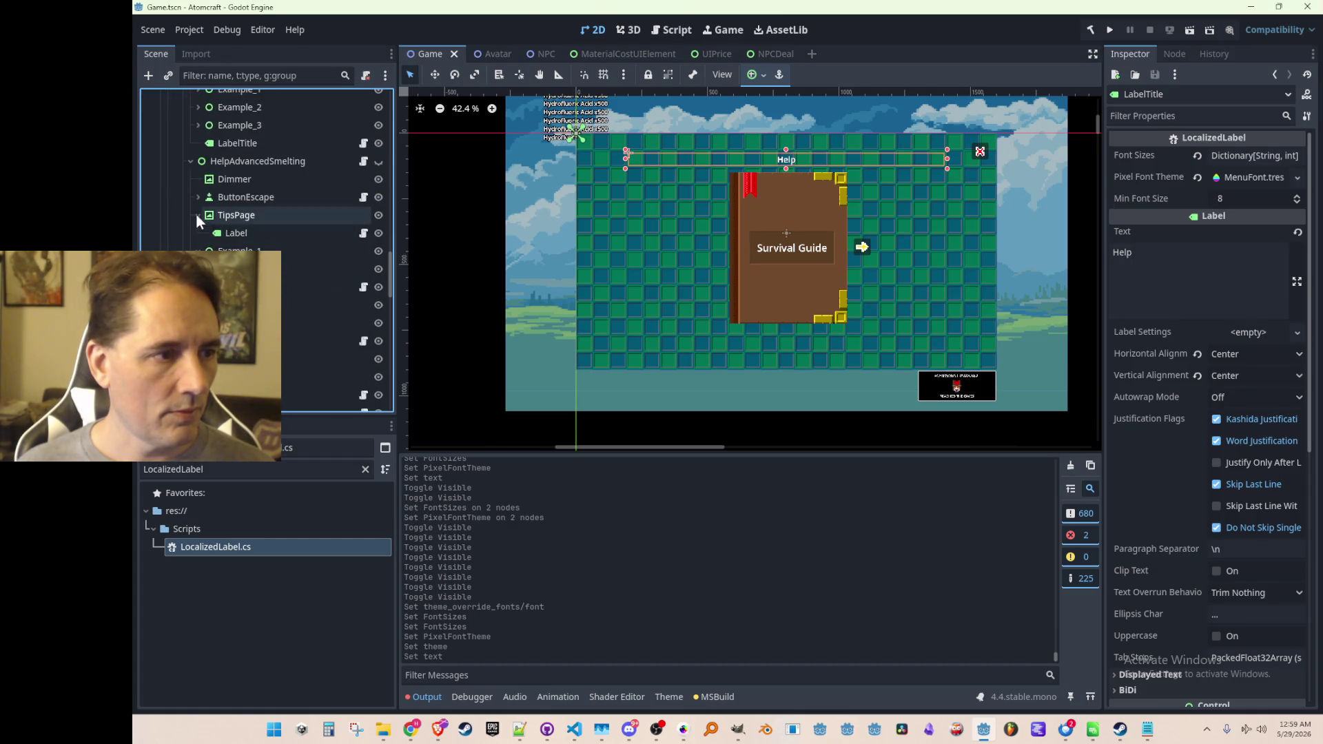
scroll(196, 231, down, 3)
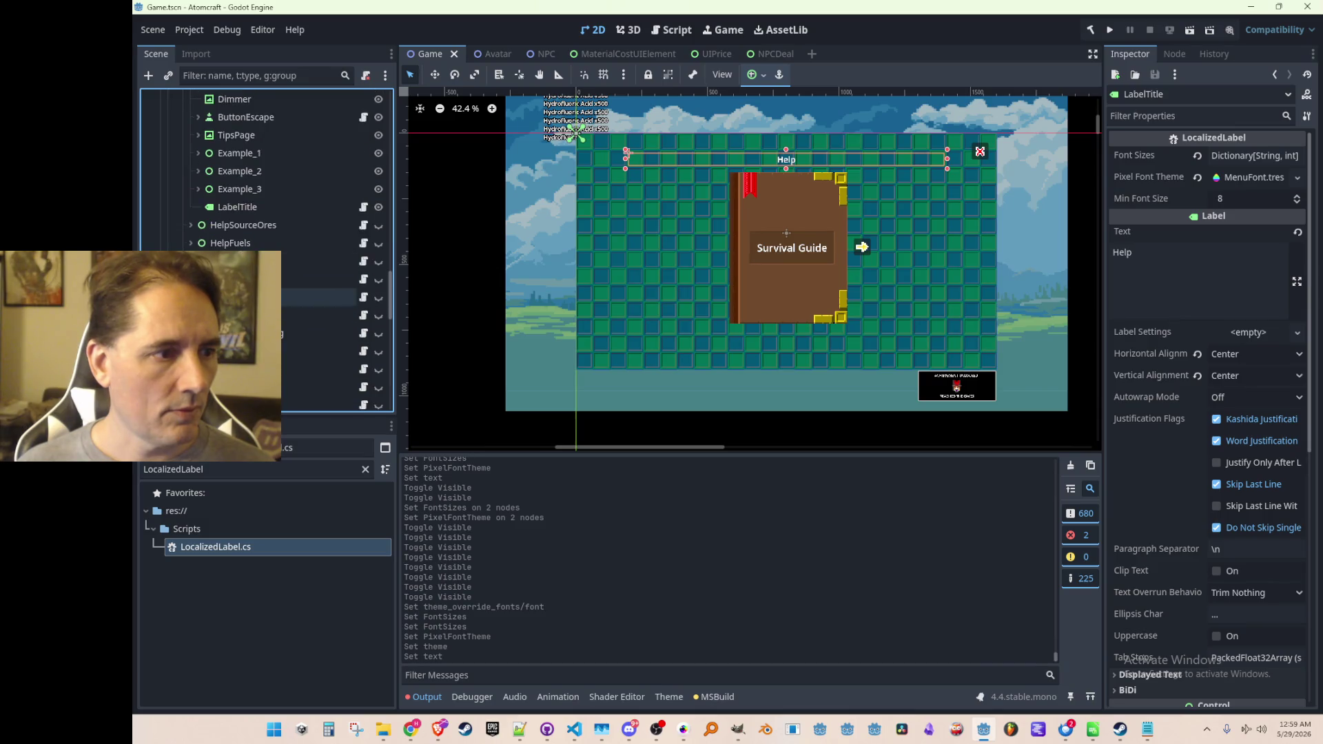
Browse down through HelpSourceOres, HelpFuels and HelpSimpleFood branches in the scene tree.
click(185, 225)
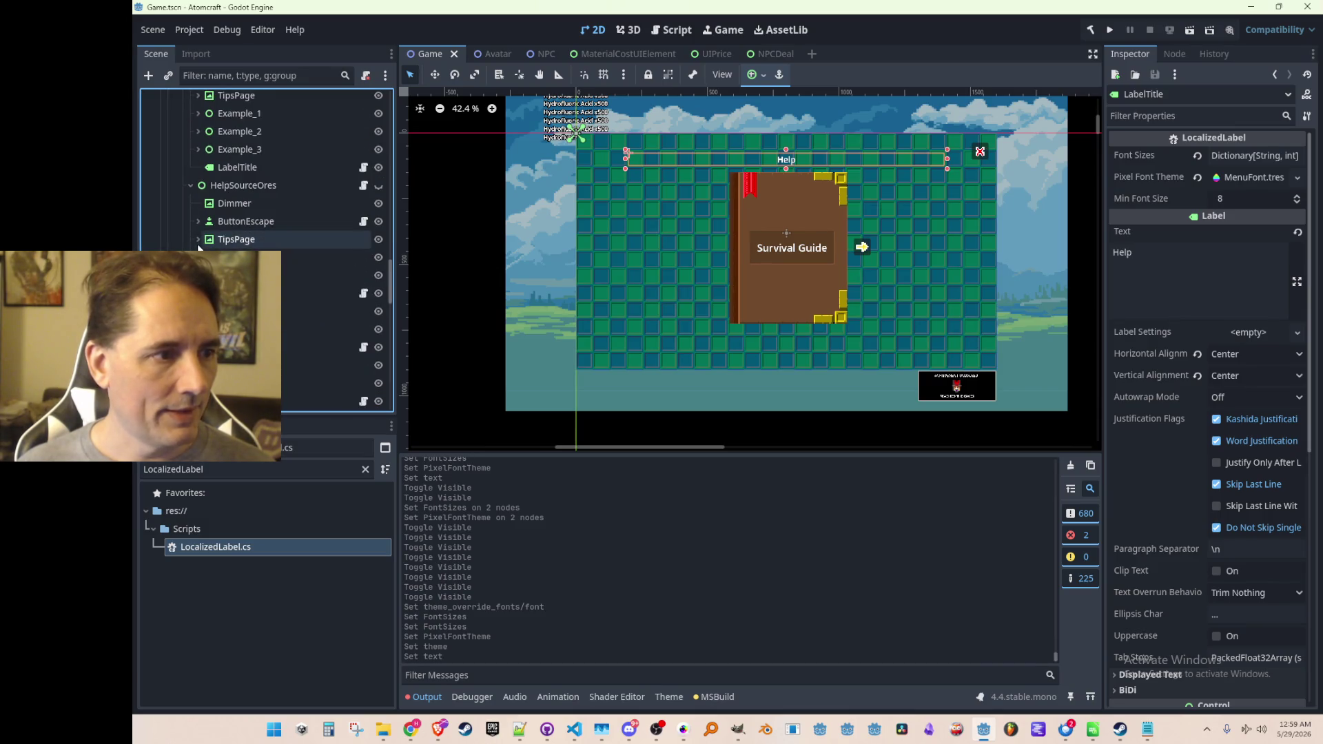
click(198, 275)
click(191, 328)
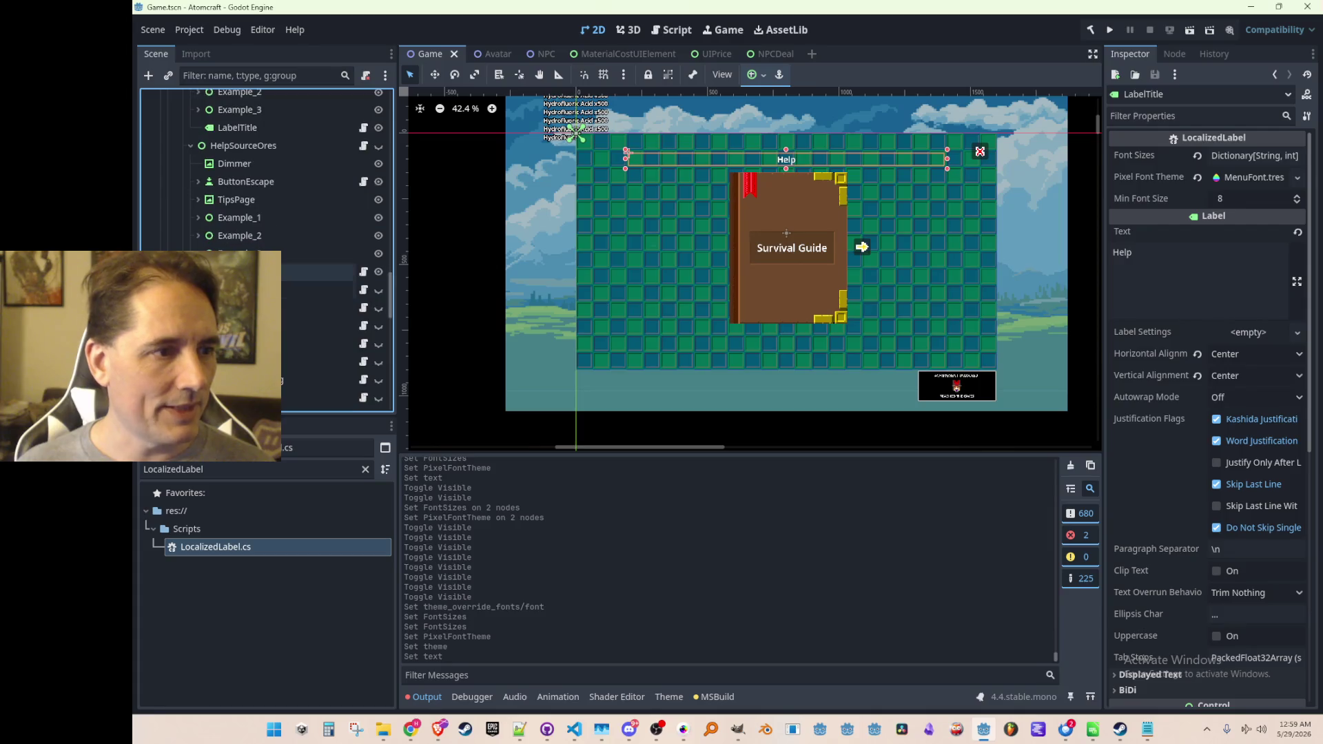
scroll(262, 248, down, 3)
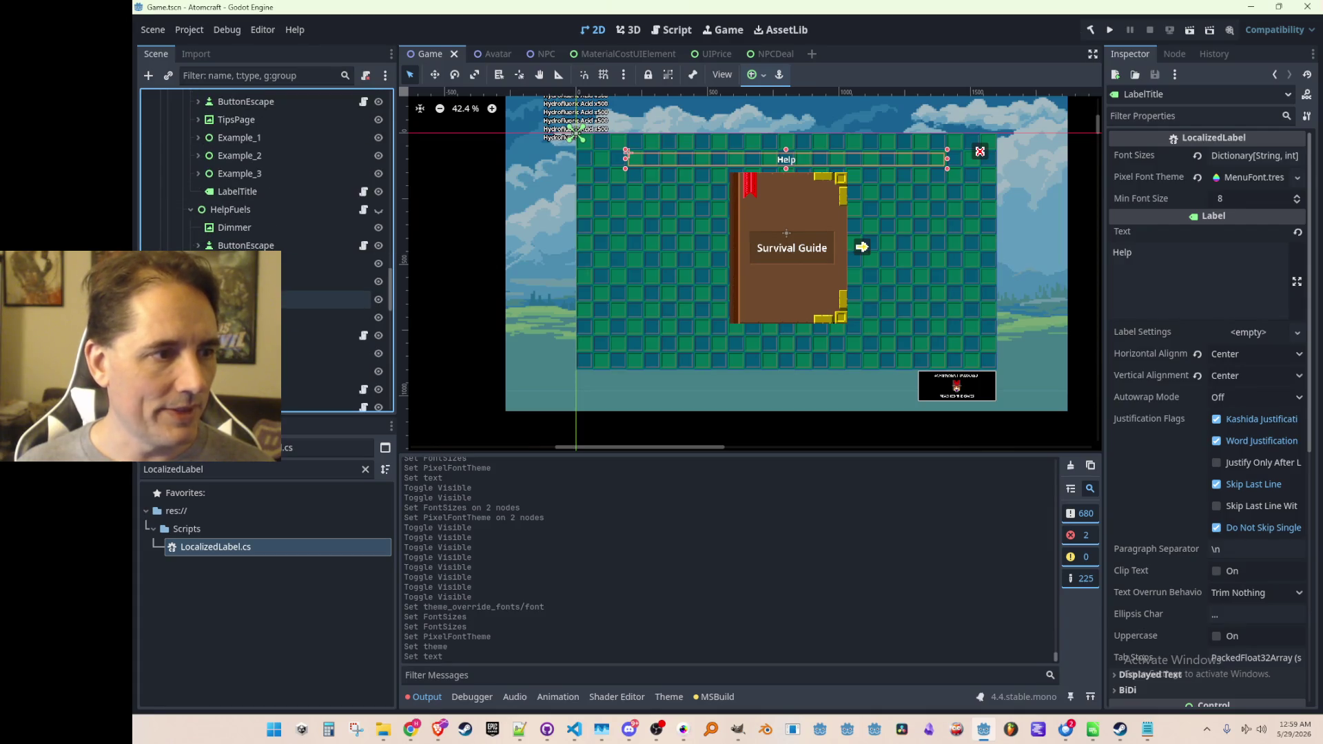
click(198, 299)
scroll(262, 289, down, 3)
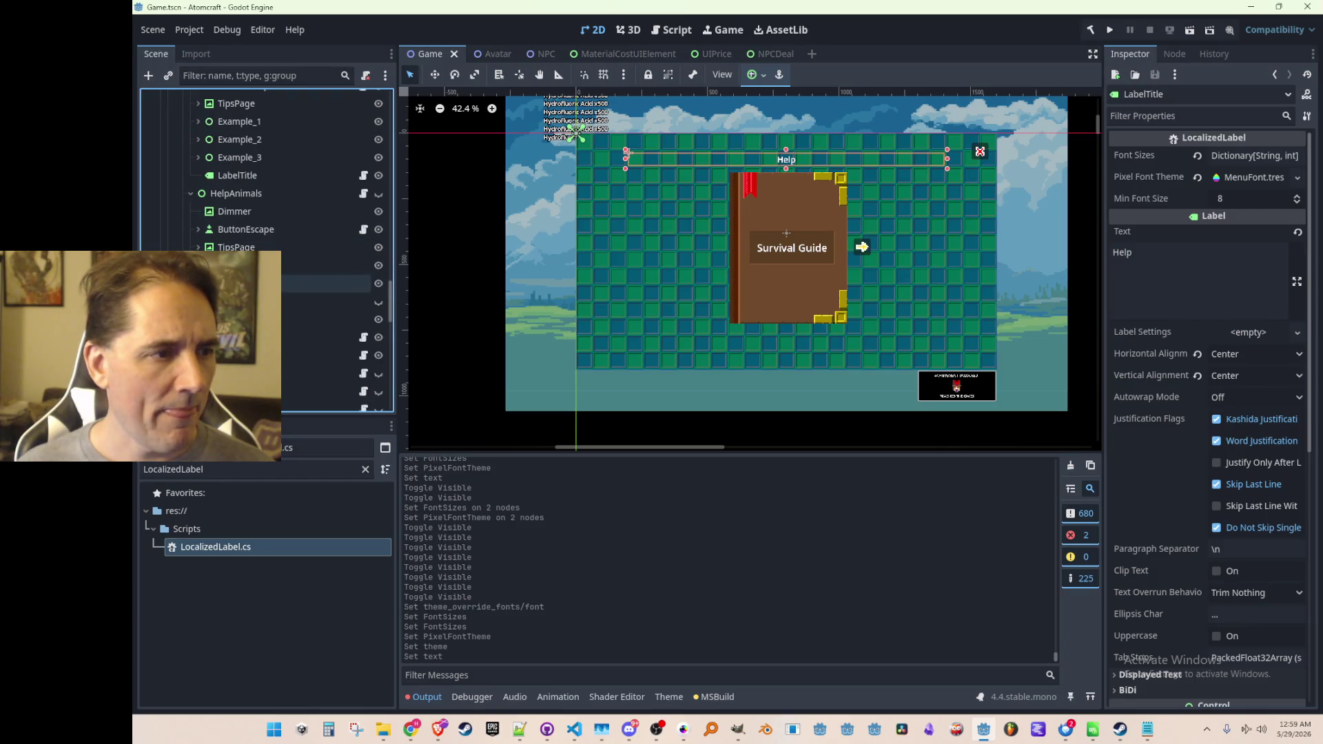
scroll(262, 275, down, 2)
scroll(200, 227, down, 3)
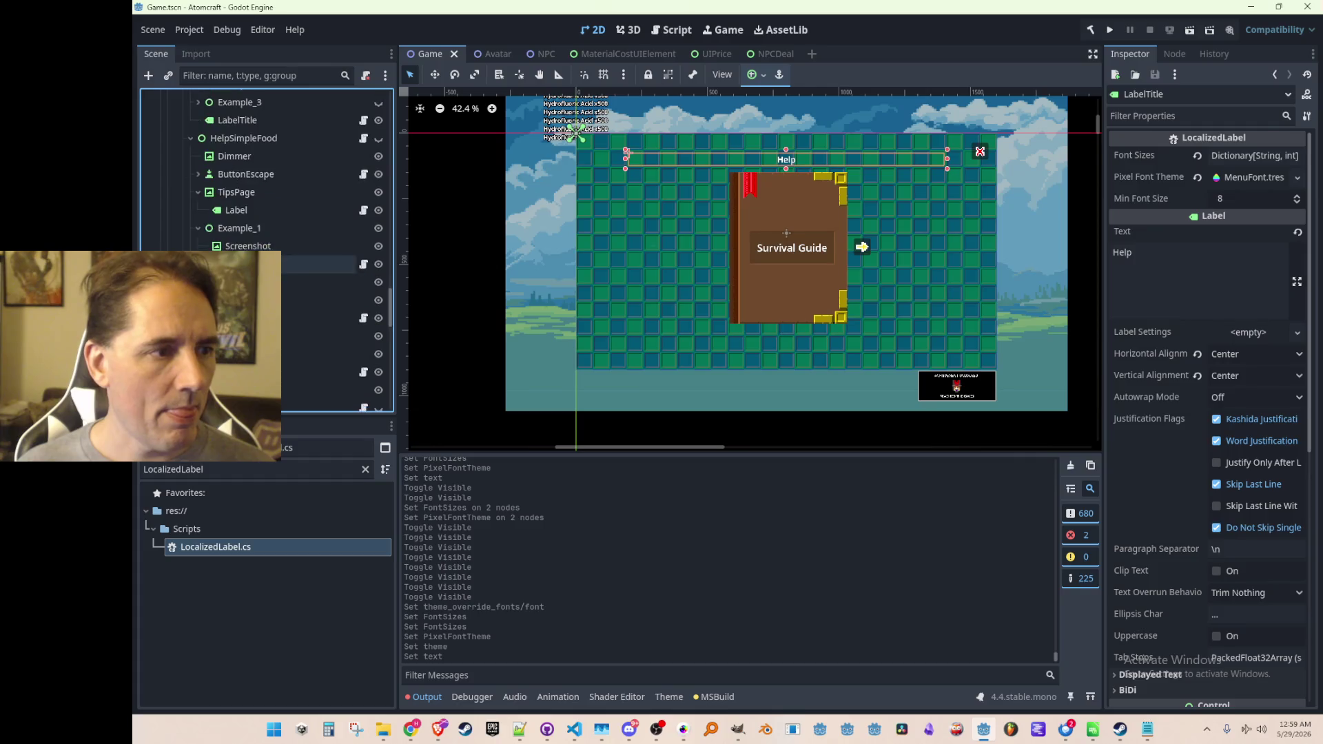
click(199, 210)
click(199, 210)
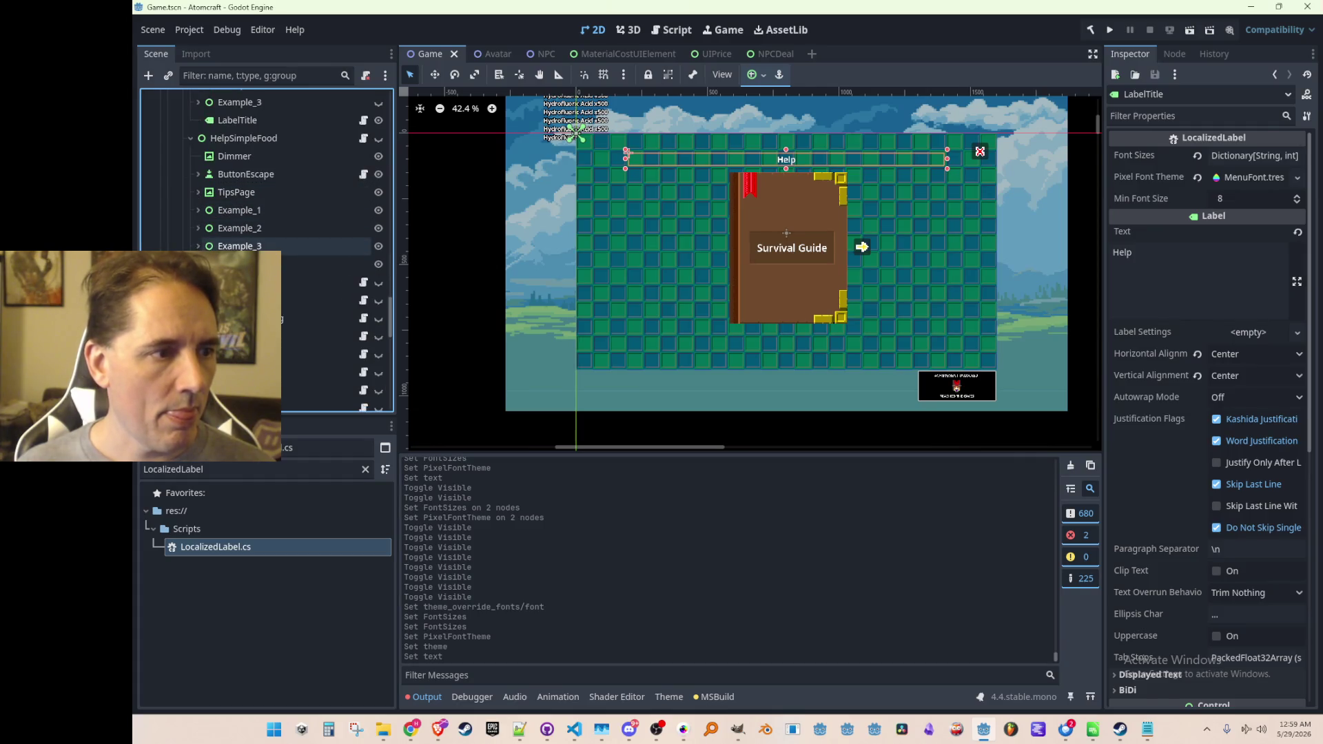
scroll(268, 234, down, 1)
Attach LocalizedLabel.cs to HelpSimpleFood's LabelTitle.
click(265, 224)
drag(215, 546, 277, 219)
click(191, 231)
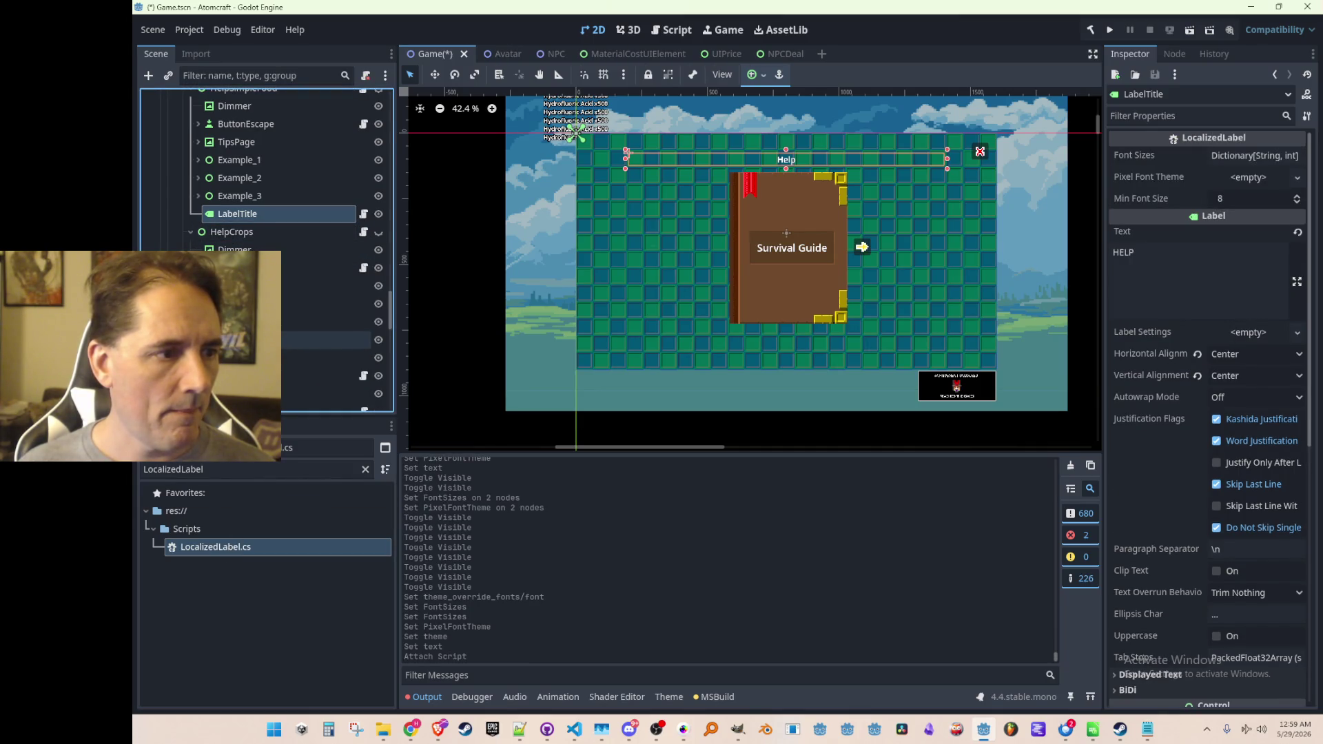
Attach LocalizedLabel.cs to the LabelTitle of HelpCrops and HelpPixelCrafting.
scroll(296, 337, down, 3)
drag(245, 544, 279, 234)
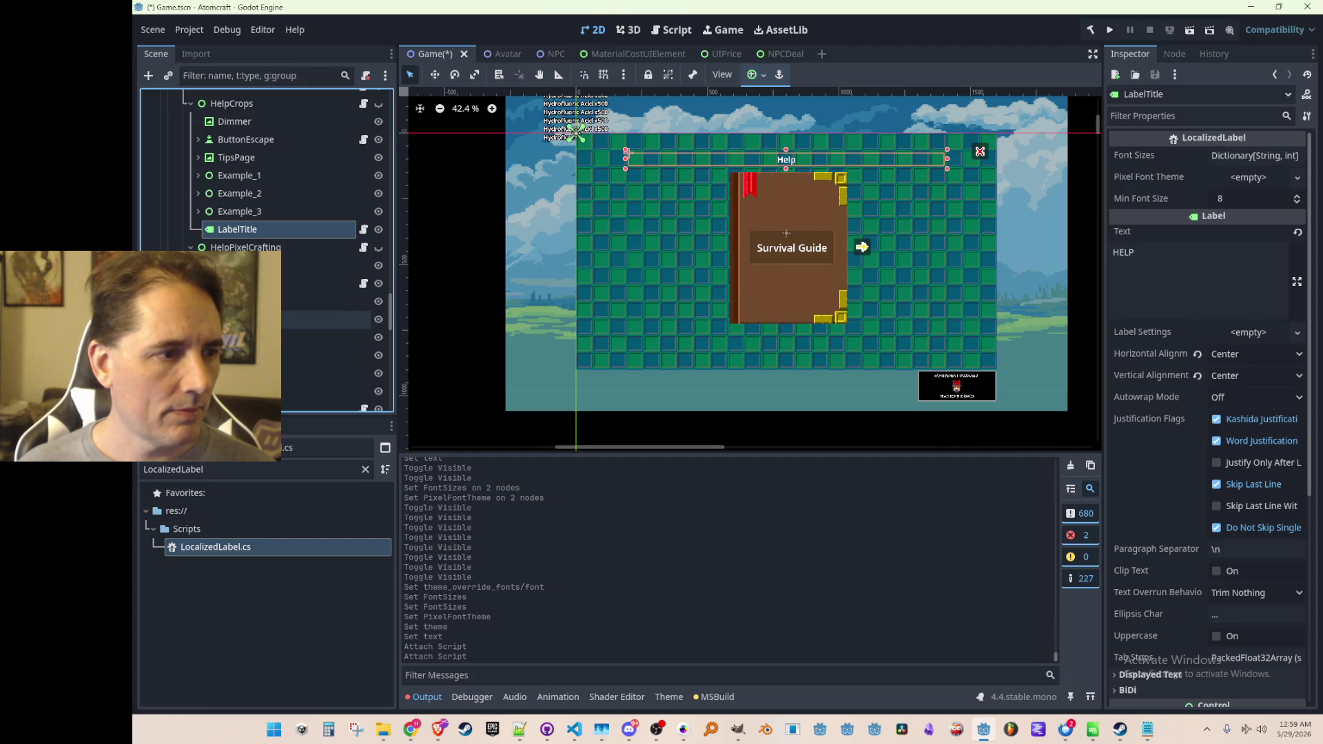
scroll(275, 296, down, 2)
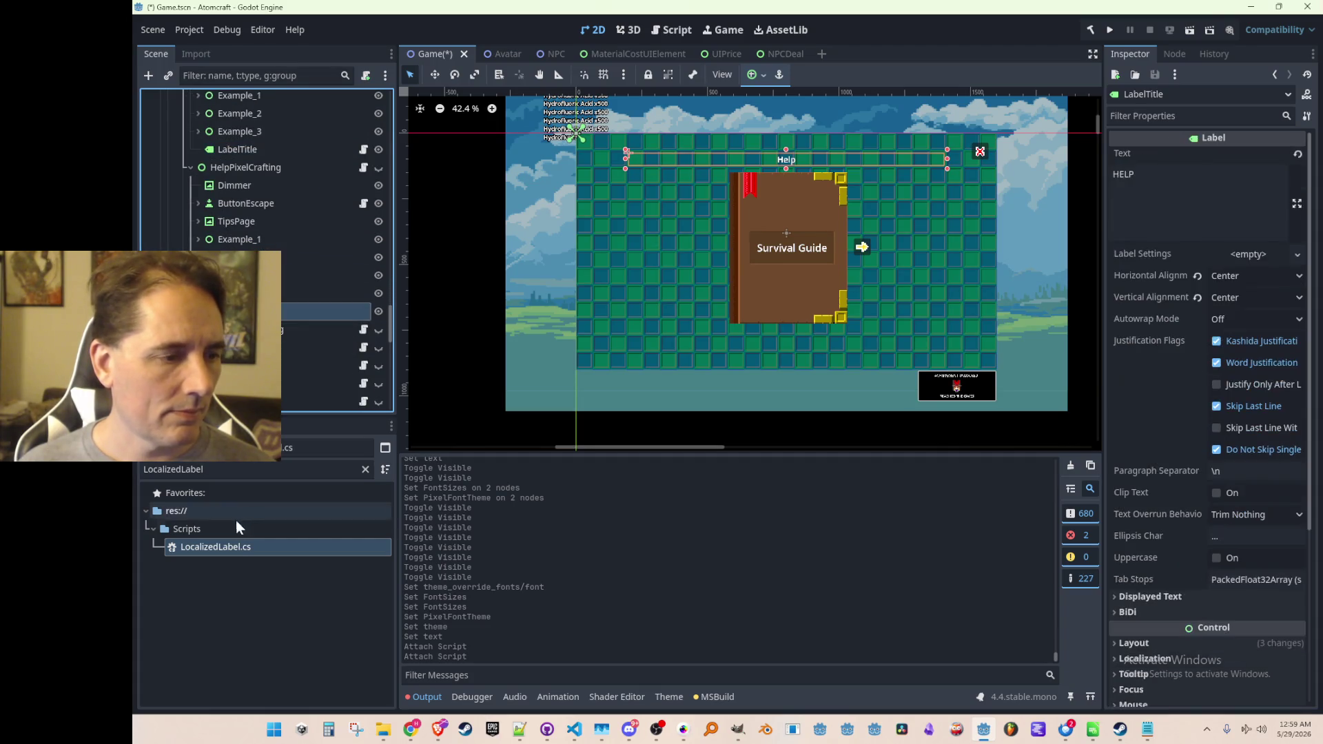
mouse_move(233, 548)
mouse_down()
mouse_move(298, 319)
mouse_move(287, 303)
mouse_up()
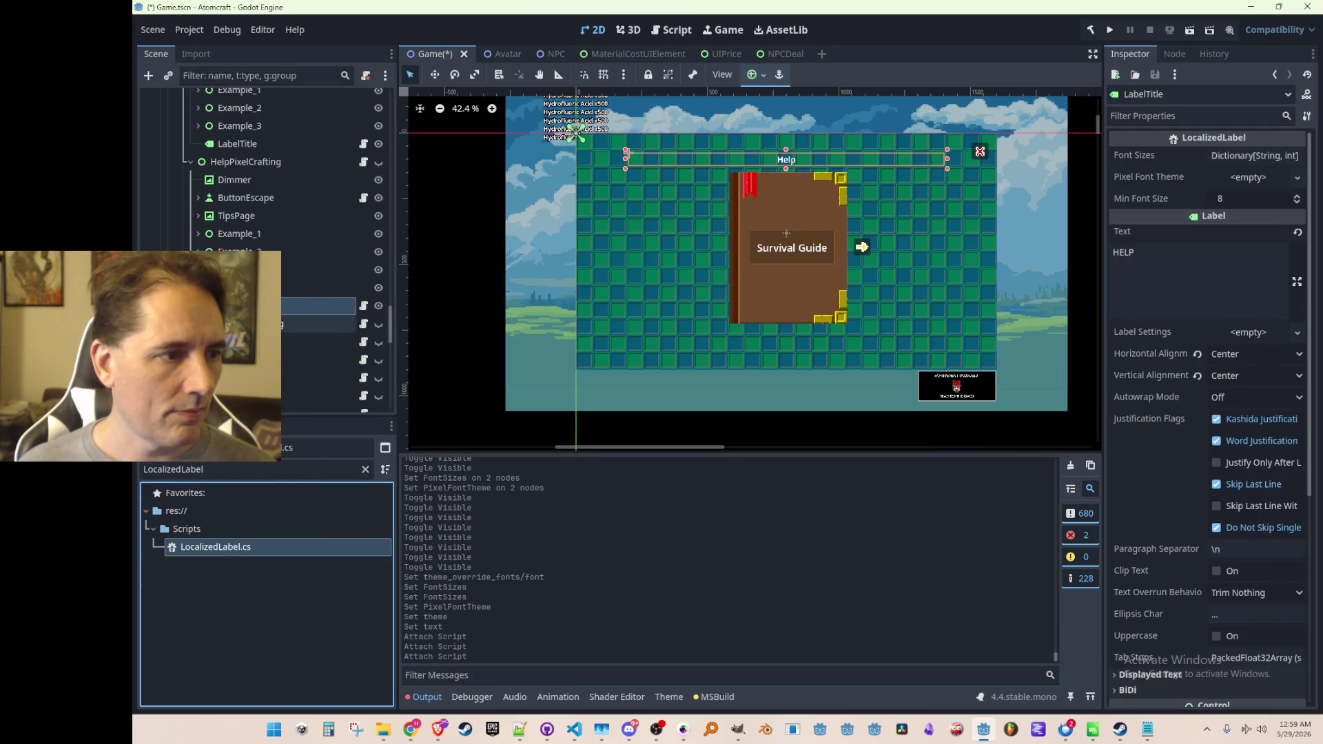
Collapse HelpSimpleWiring's child branches and attach LocalizedLabel to its LabelTitle.
scroll(227, 227, down, 4)
click(198, 160)
click(198, 178)
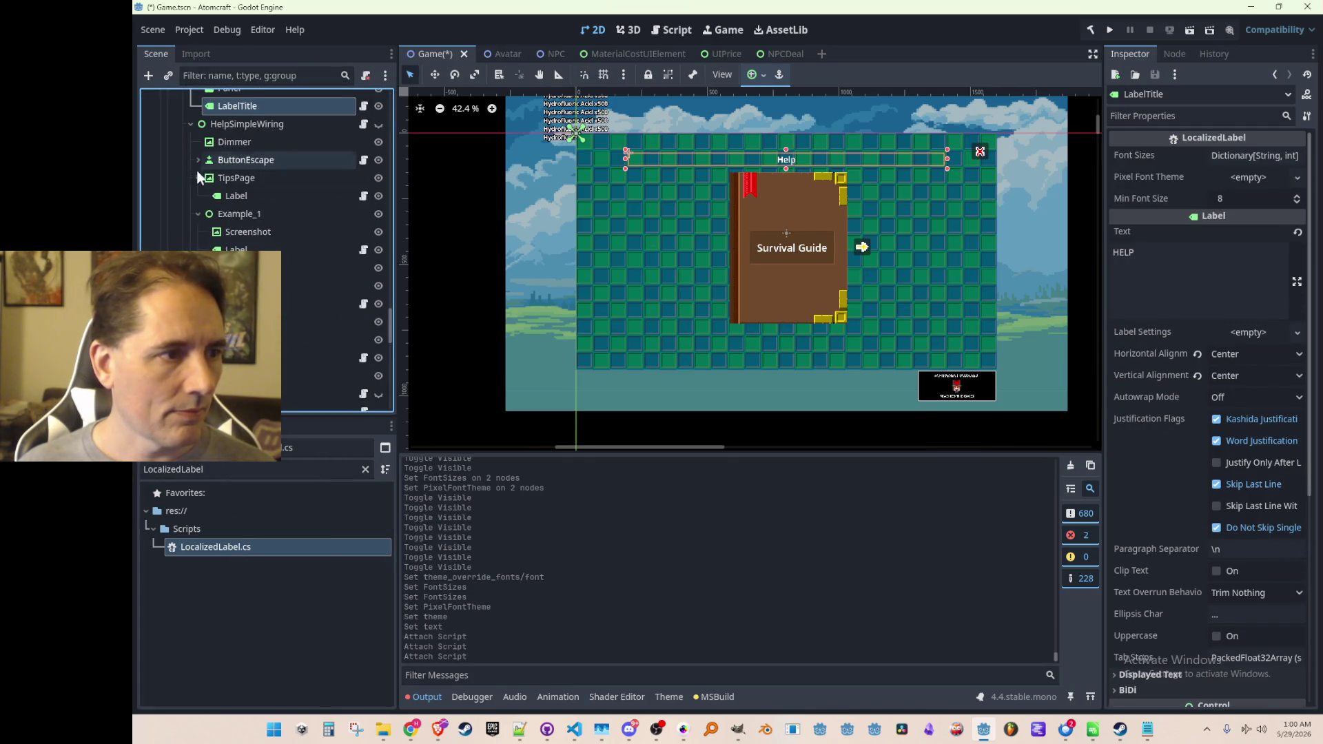
click(198, 196)
click(202, 213)
click(203, 214)
click(198, 213)
click(198, 232)
click(238, 249)
drag(259, 547, 296, 242)
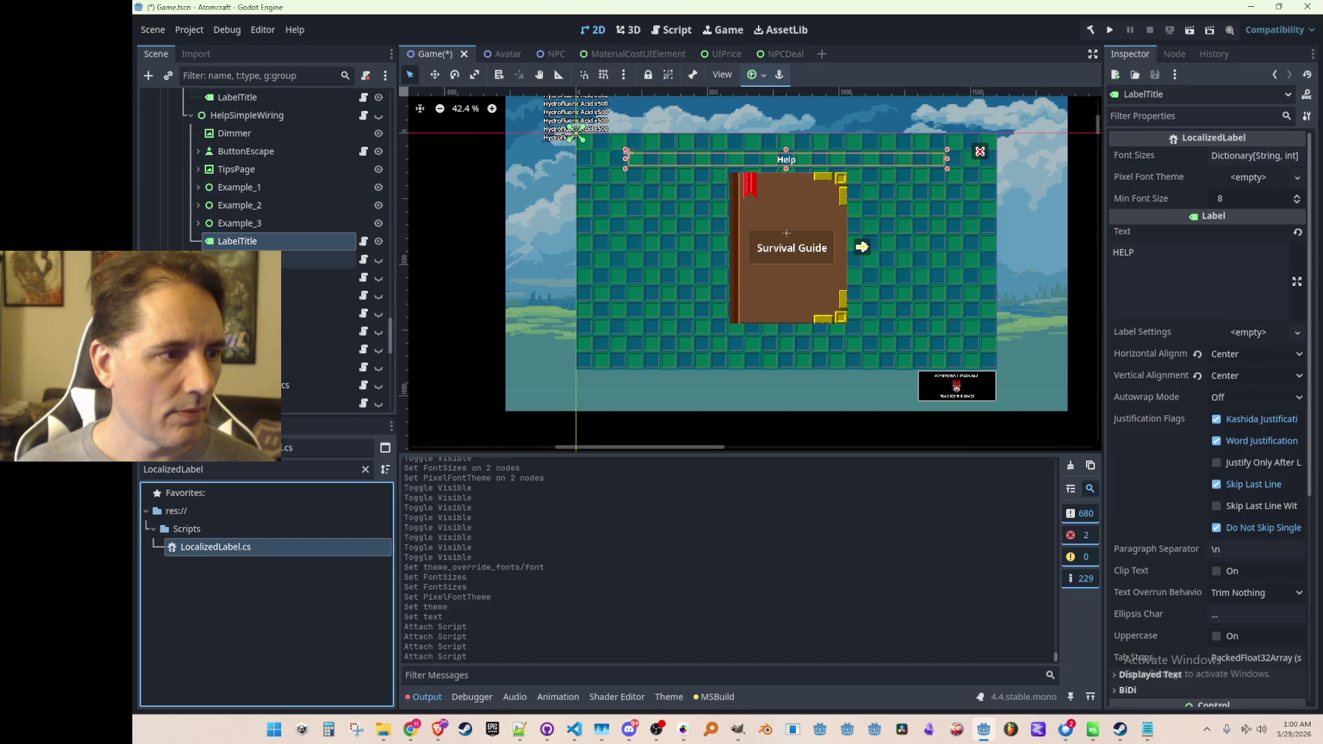
Collapse HelpComputing's child branches and attach LocalizedLabel to its LabelTitle.
click(197, 208)
click(197, 175)
click(199, 193)
click(198, 211)
click(197, 229)
click(197, 247)
click(234, 266)
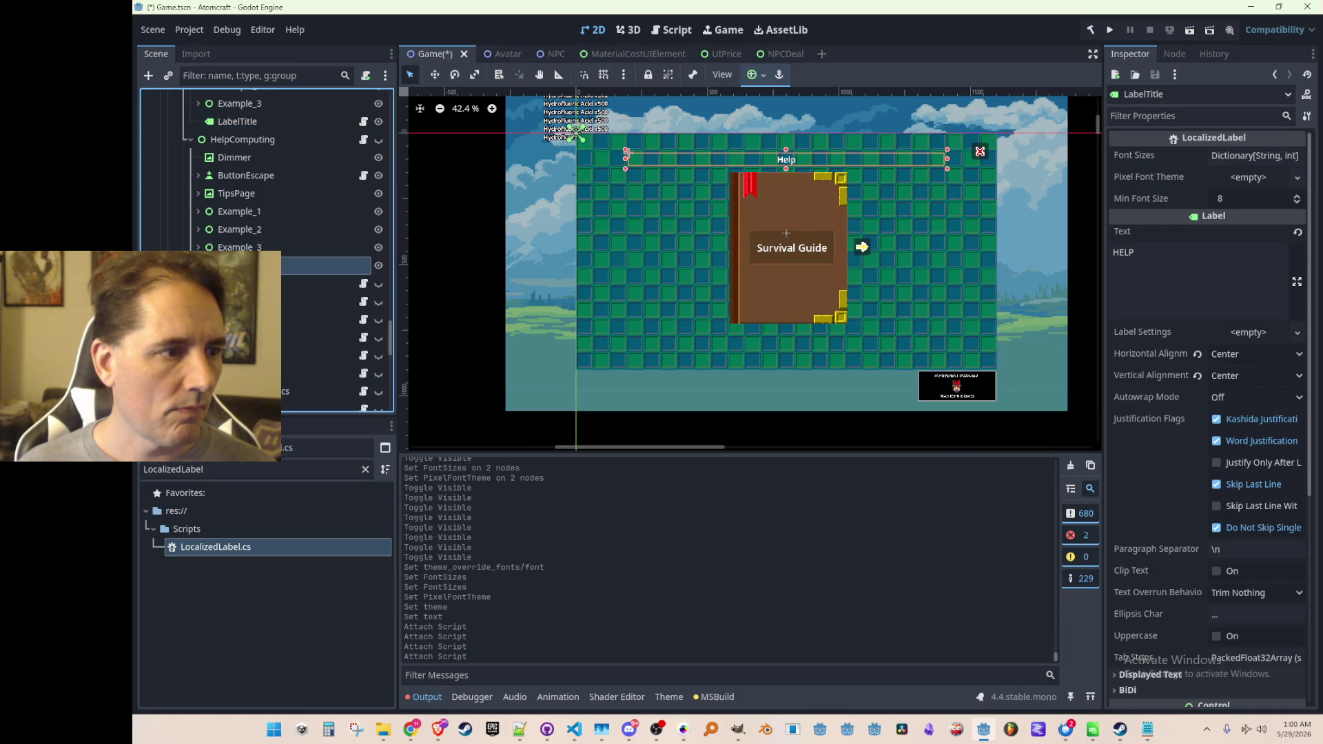
click(234, 548)
drag(234, 549, 283, 265)
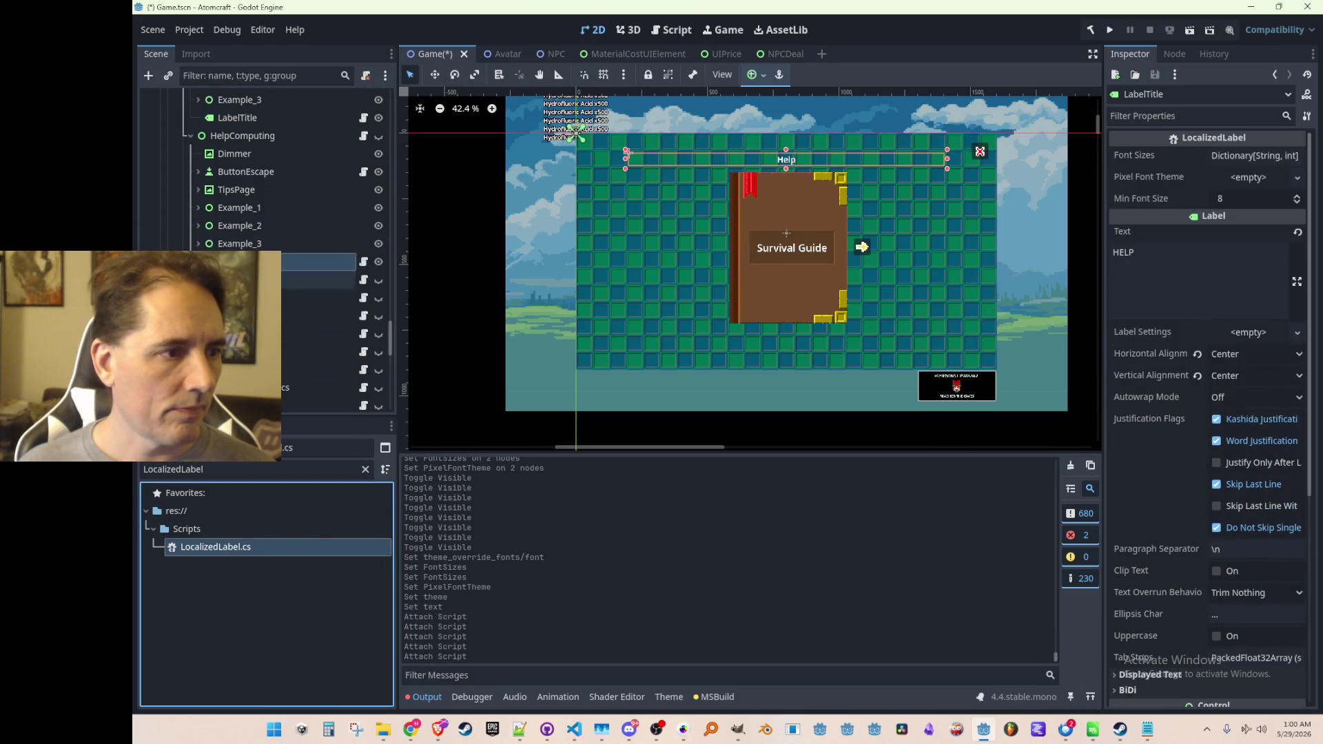
Attach LocalizedLabel to HelpBaking's LabelTitle.
click(195, 235)
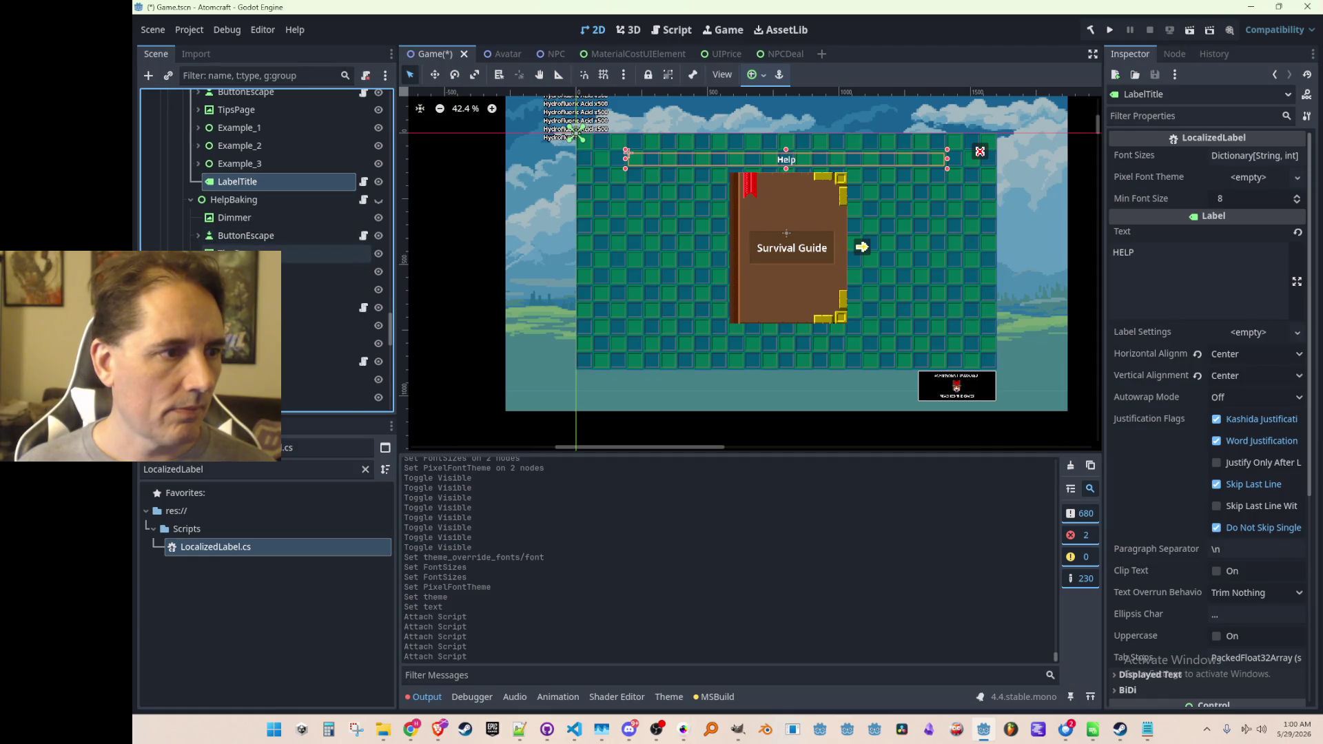
scroll(307, 345, down, 2)
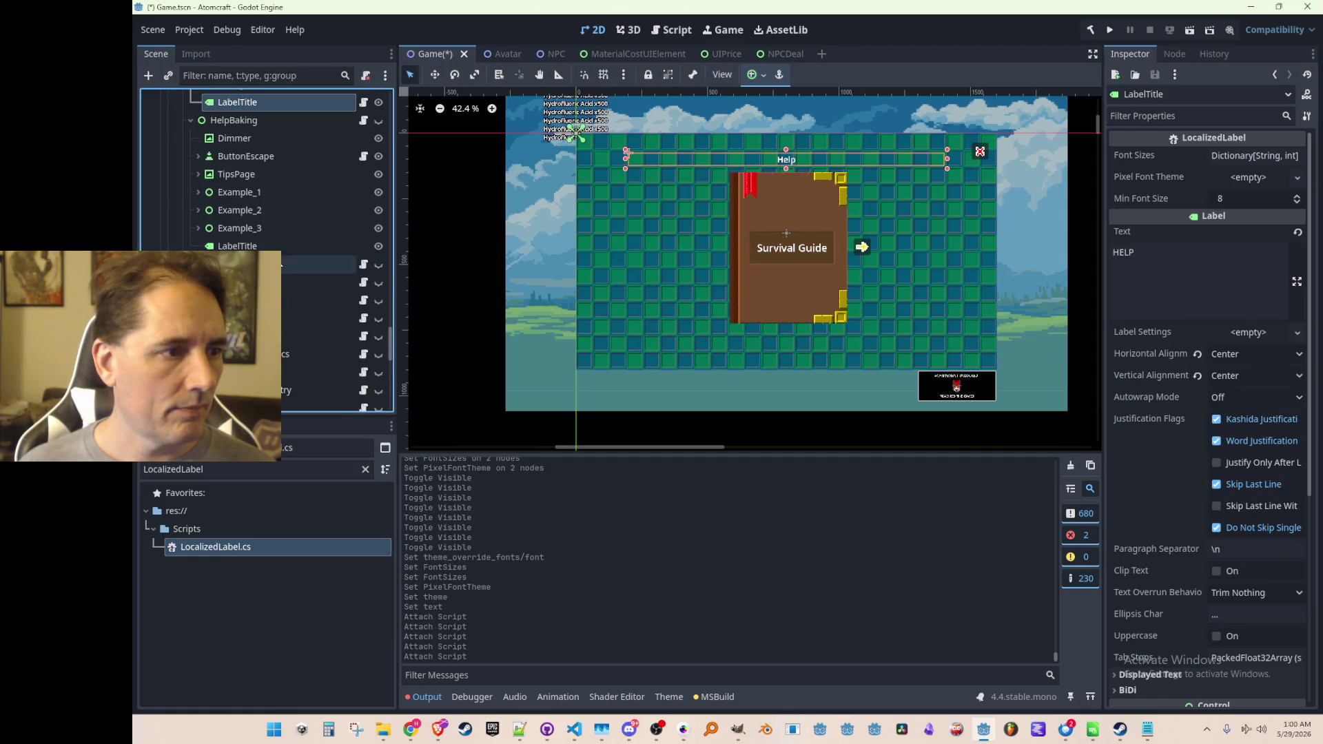
click(307, 286)
drag(242, 543, 299, 283)
scroll(317, 301, down, 4)
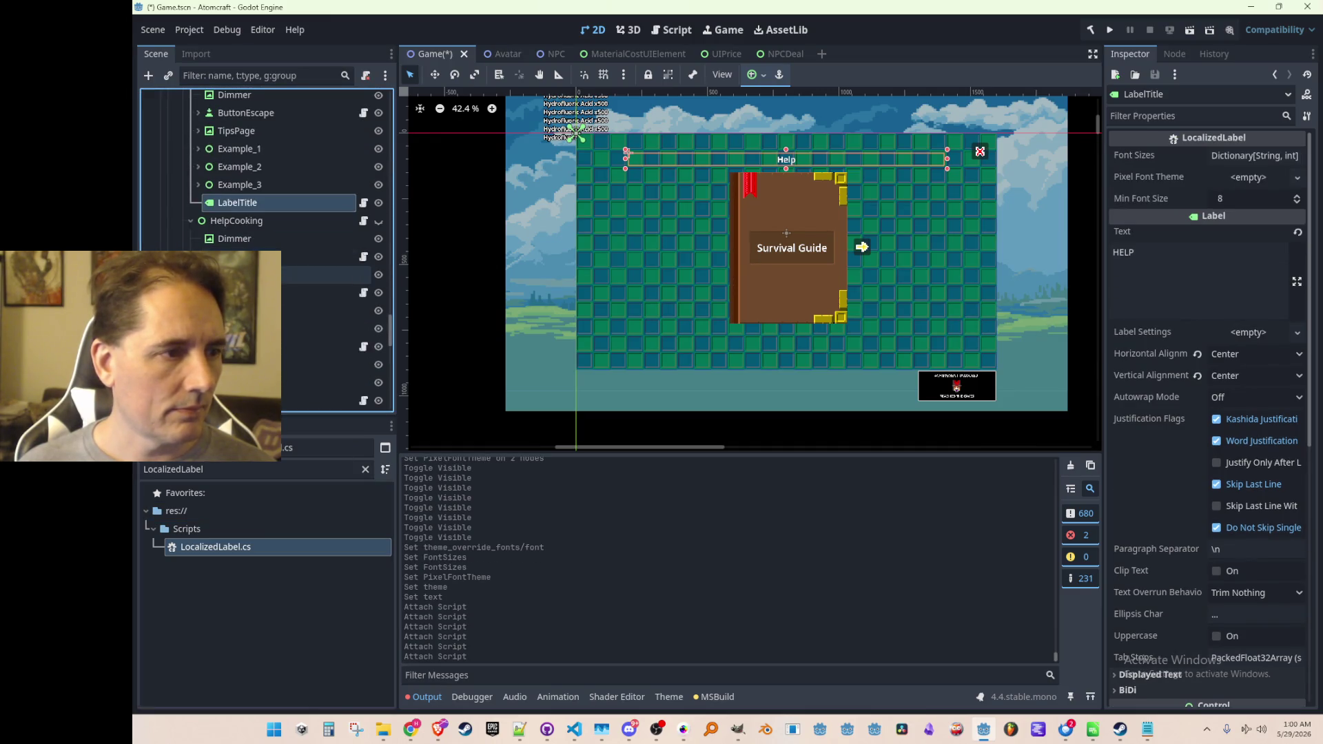
click(297, 267)
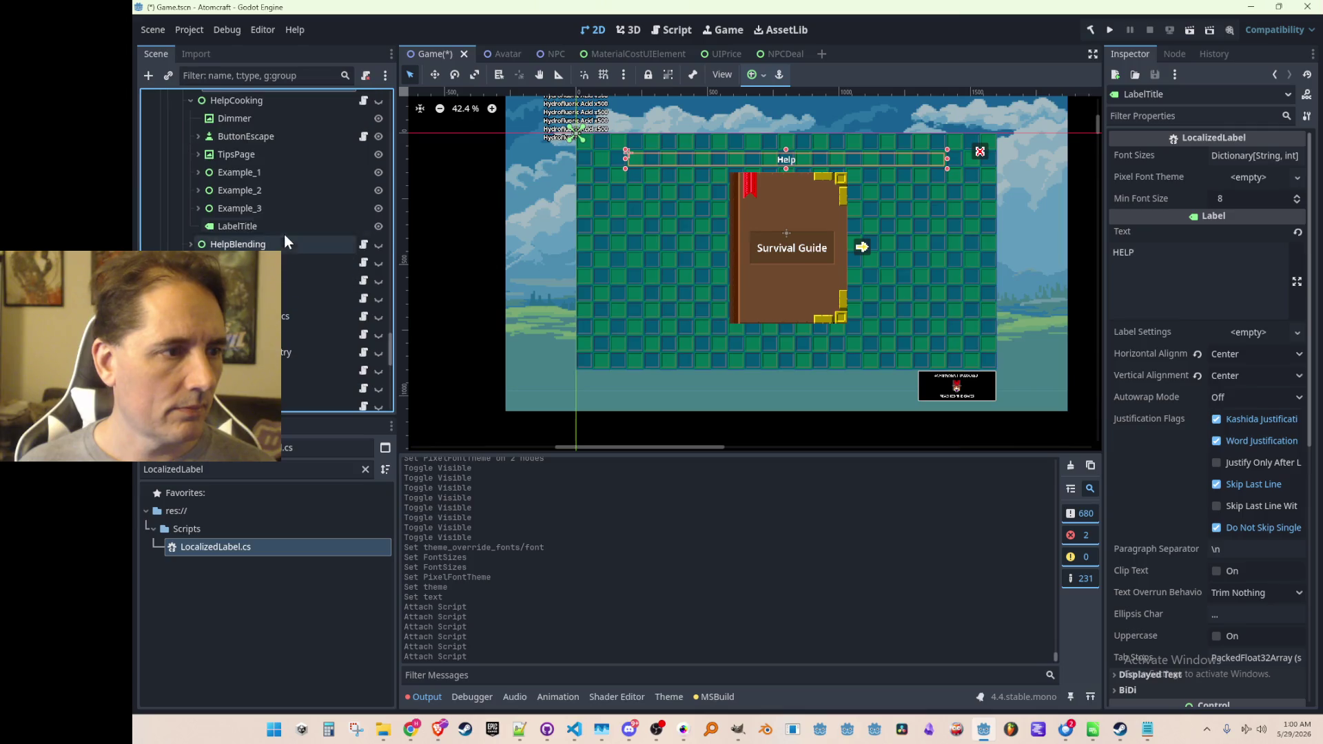
Attach LocalizedLabel to the LabelTitle of HelpCooking, HelpBlending and HelpBrewing.
drag(244, 545, 306, 298)
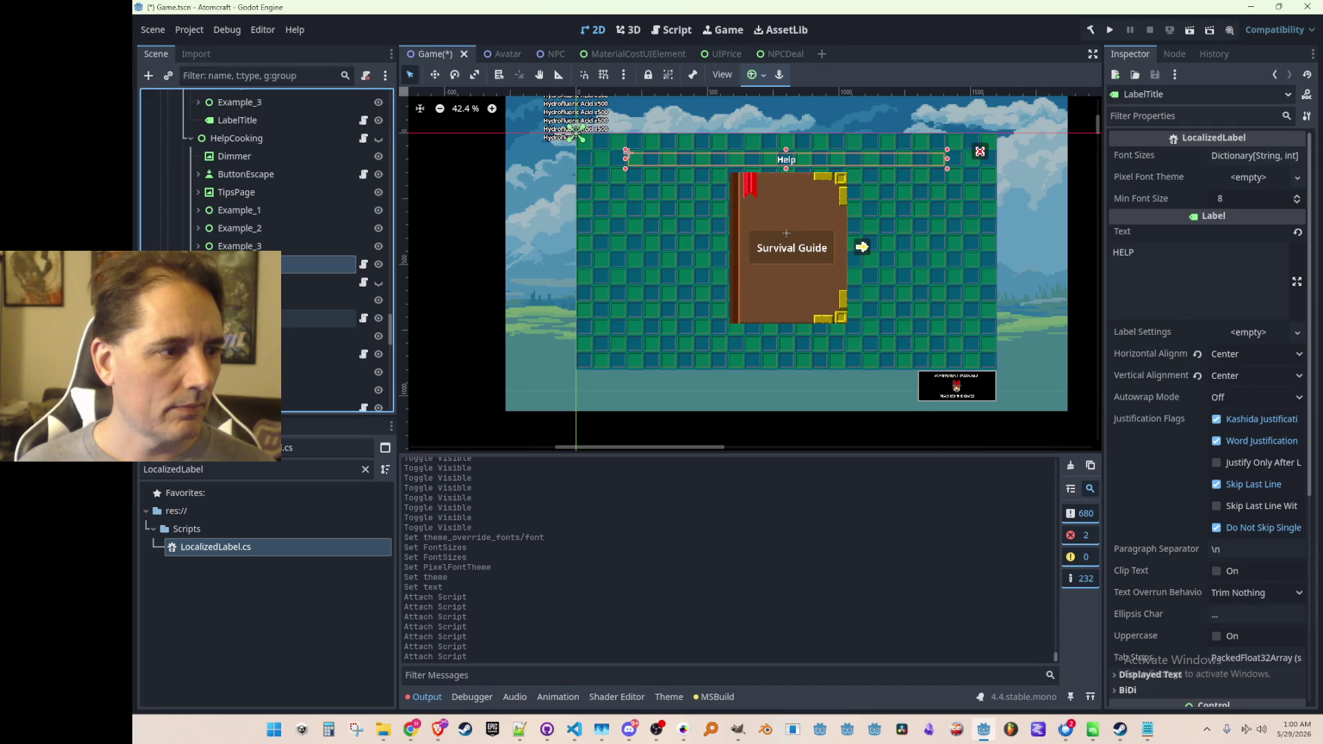
scroll(266, 276, down, 3)
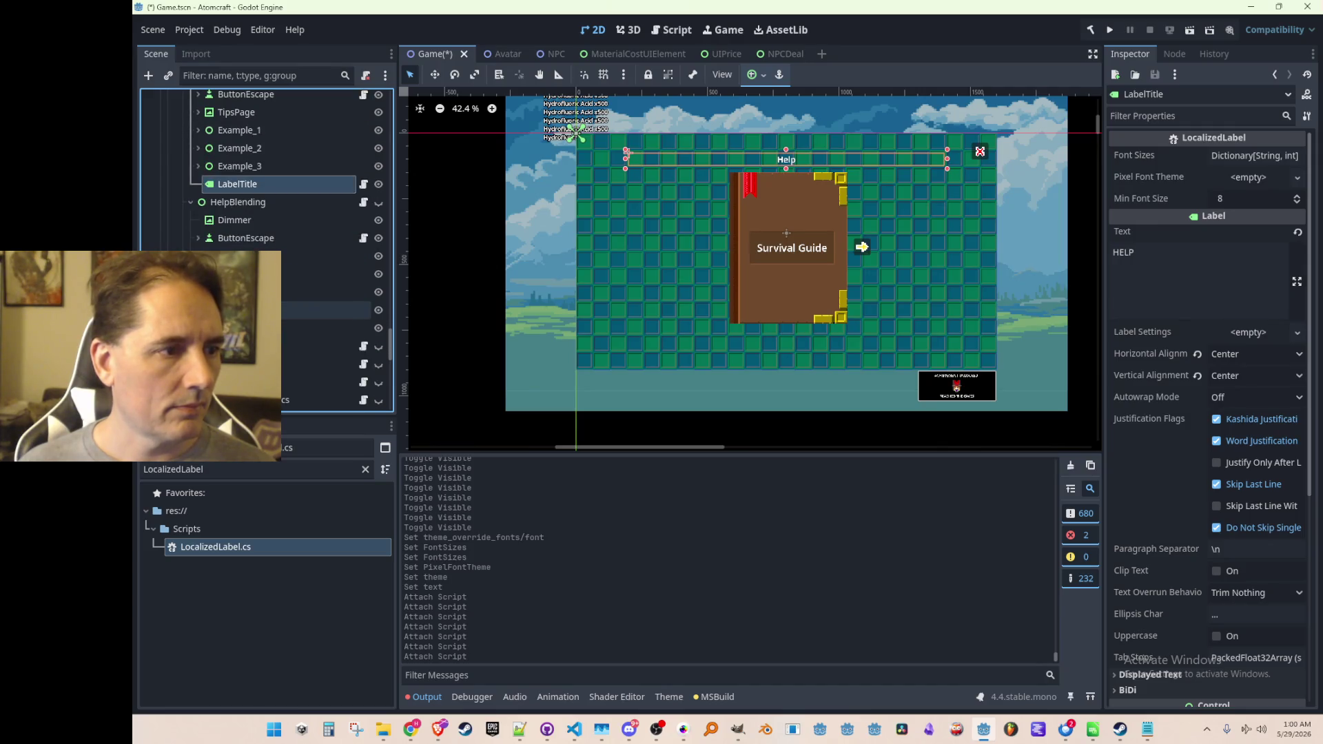
scroll(303, 289, down, 3)
scroll(303, 290, up, 2)
click(303, 288)
drag(259, 551, 305, 288)
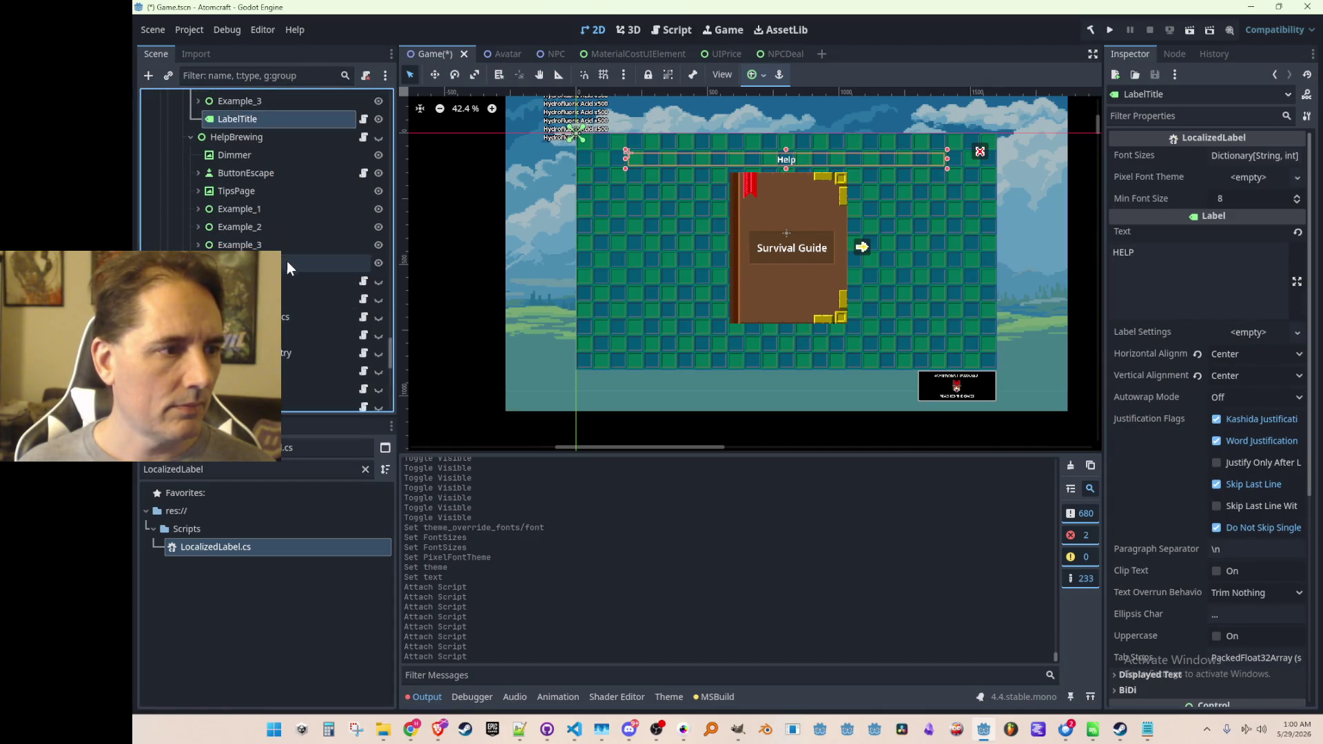
click(288, 256)
click(261, 548)
drag(261, 548, 290, 290)
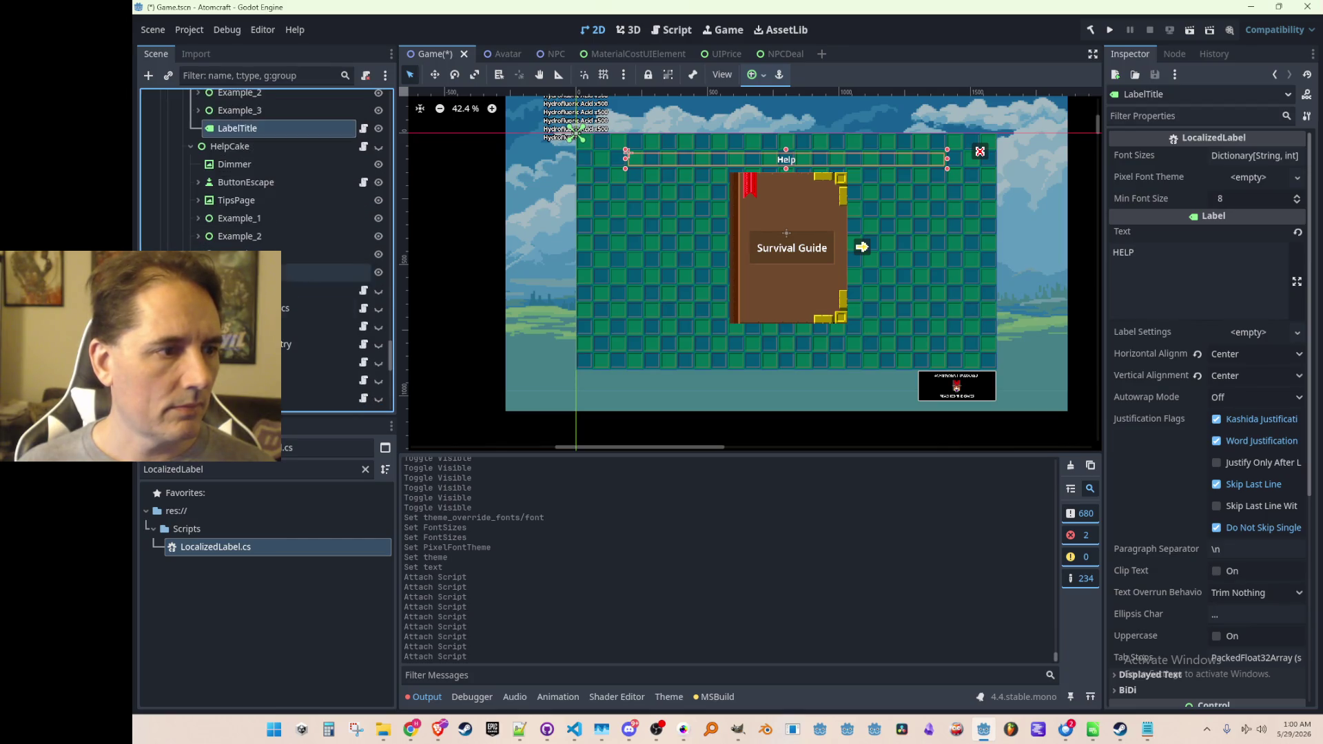
Attach LocalizedLabel to the LabelTitle of HelpCake, HelpNuclear and HelpParticlePhysics.
click(288, 351)
click(276, 551)
drag(276, 551, 324, 312)
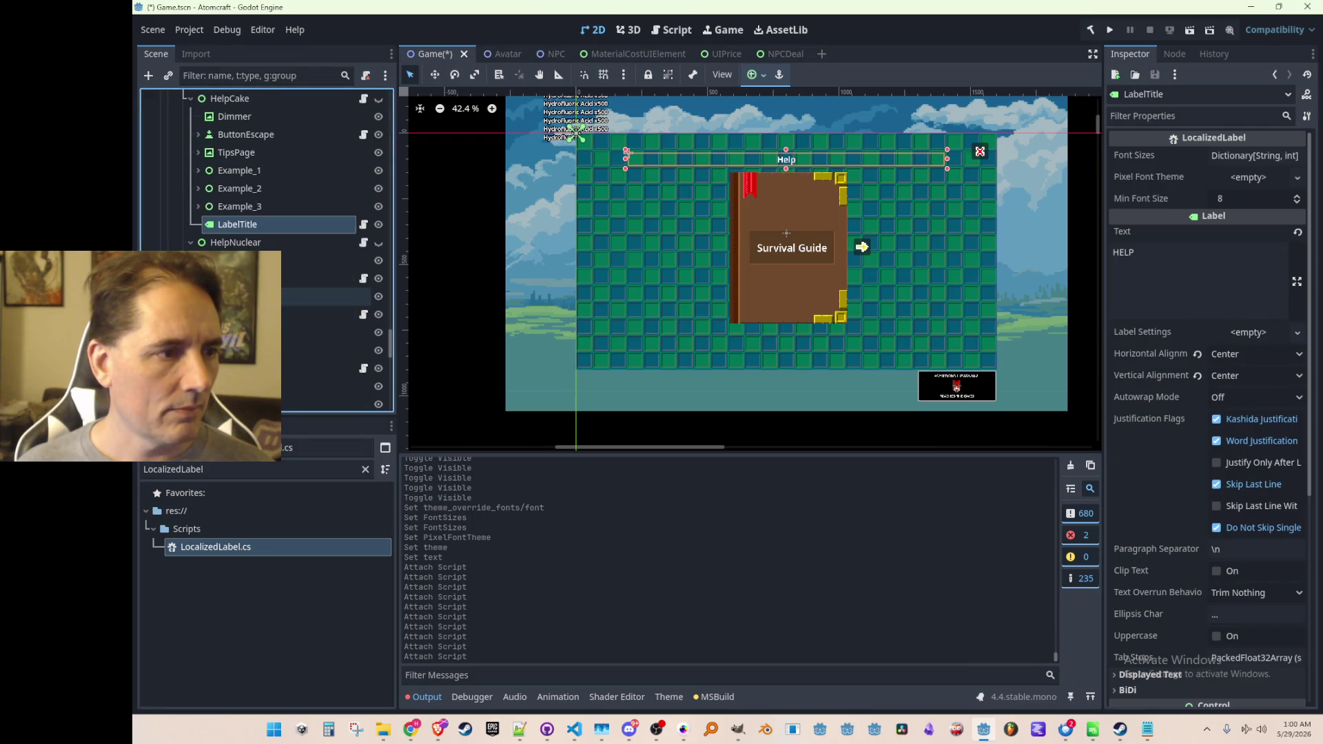
scroll(317, 345, down, 2)
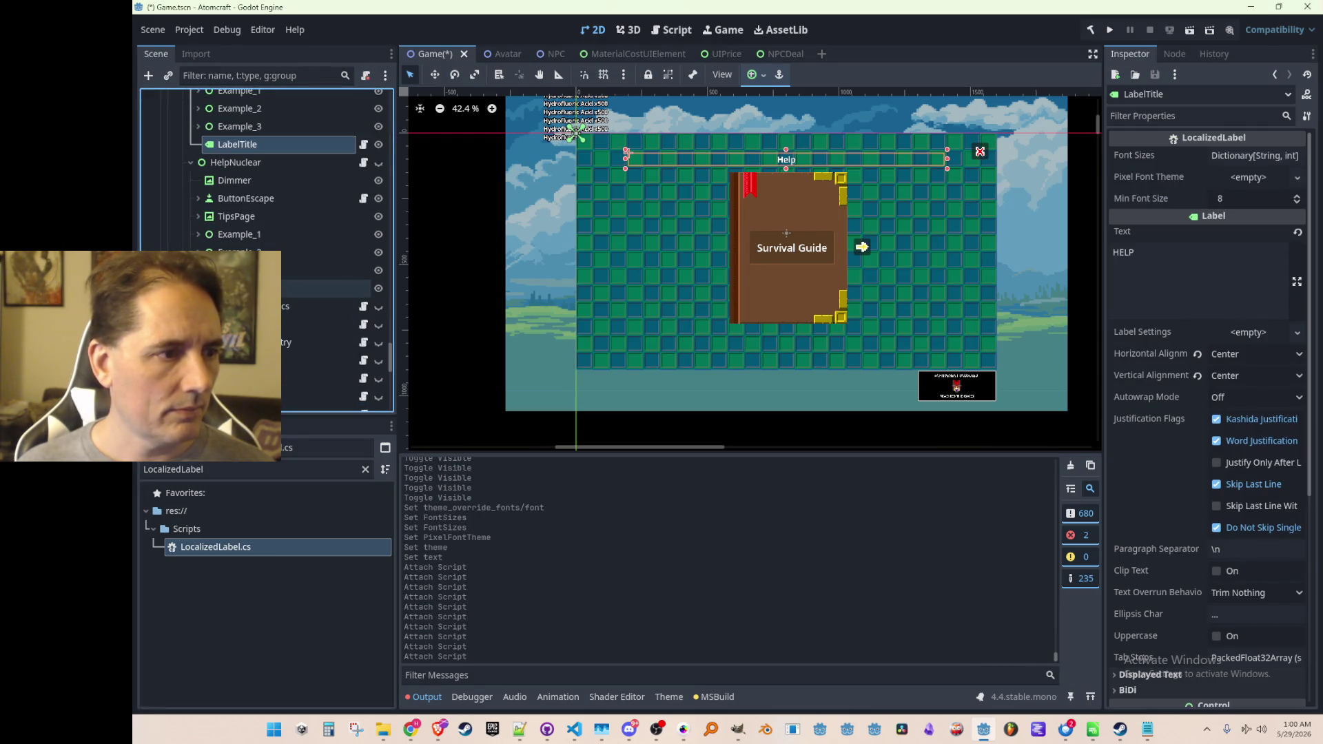
drag(266, 547, 307, 282)
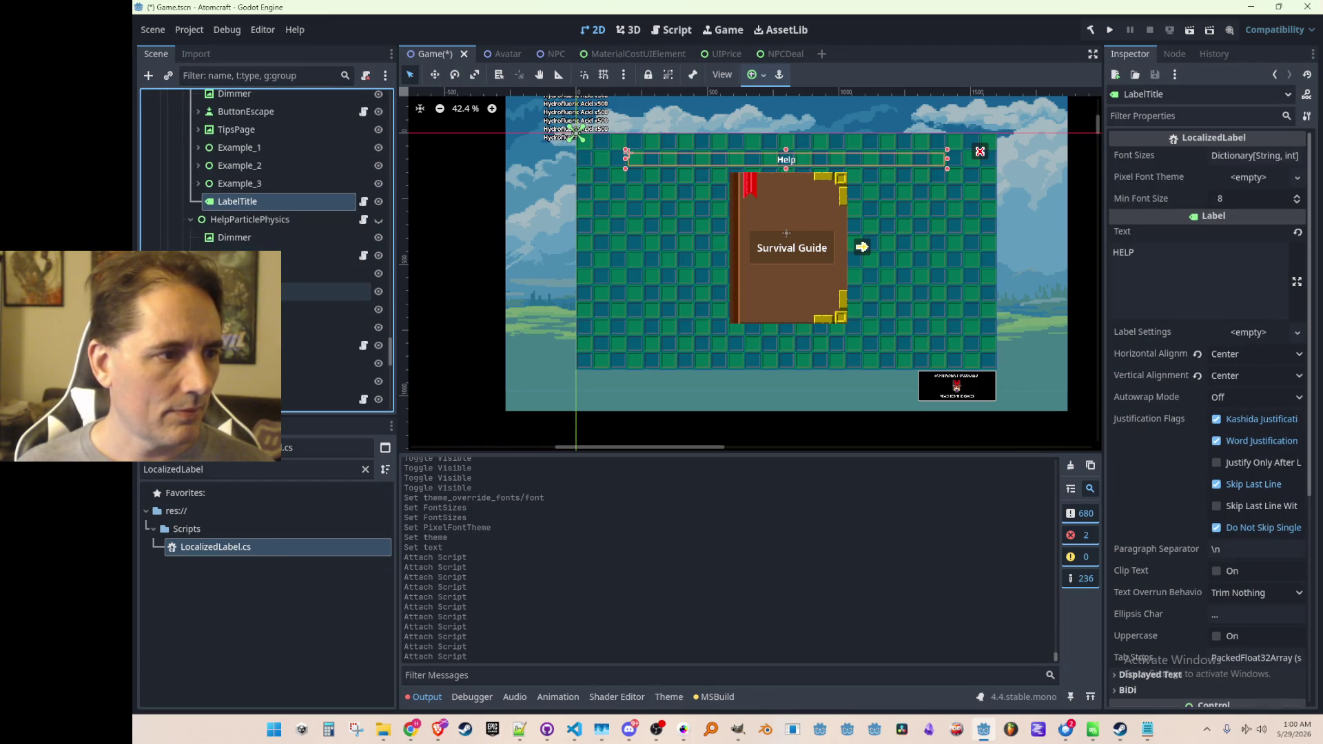
scroll(289, 323, down, 1)
click(289, 306)
drag(246, 547, 317, 295)
scroll(316, 296, down, 2)
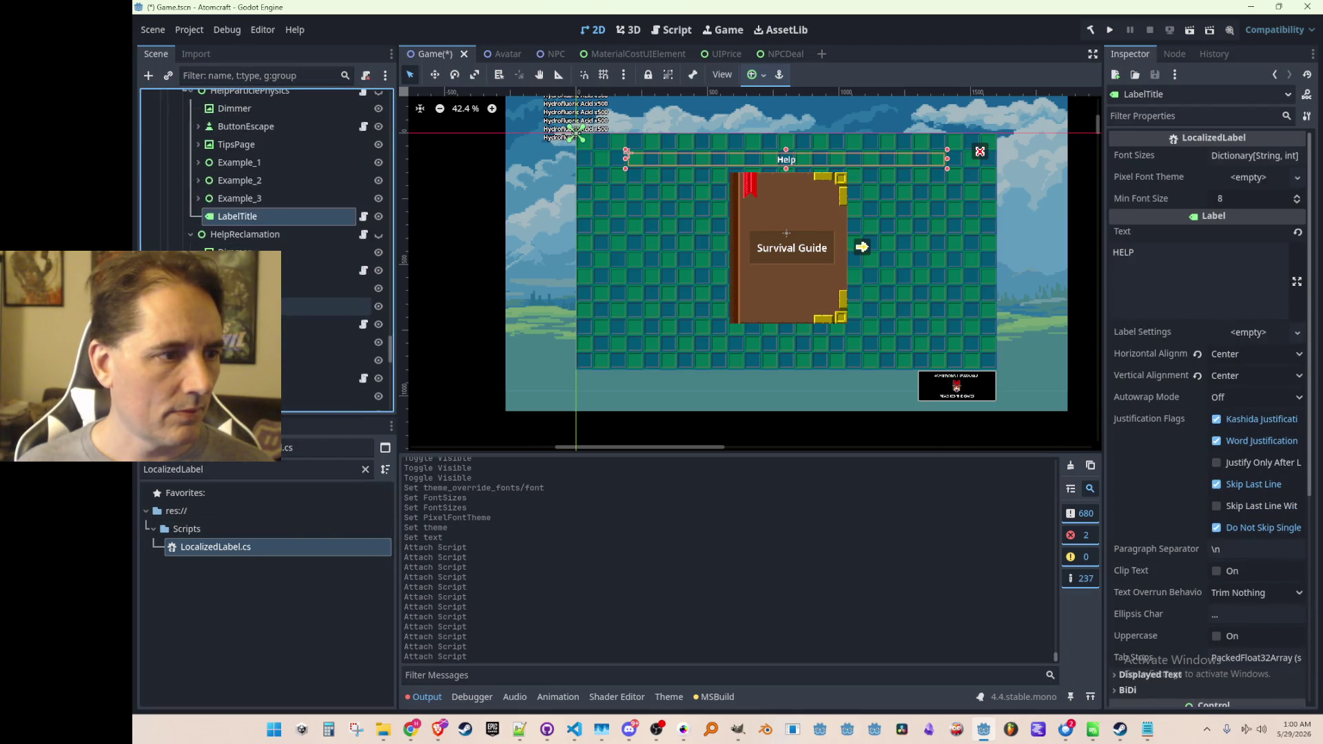
drag(261, 324, 261, 221)
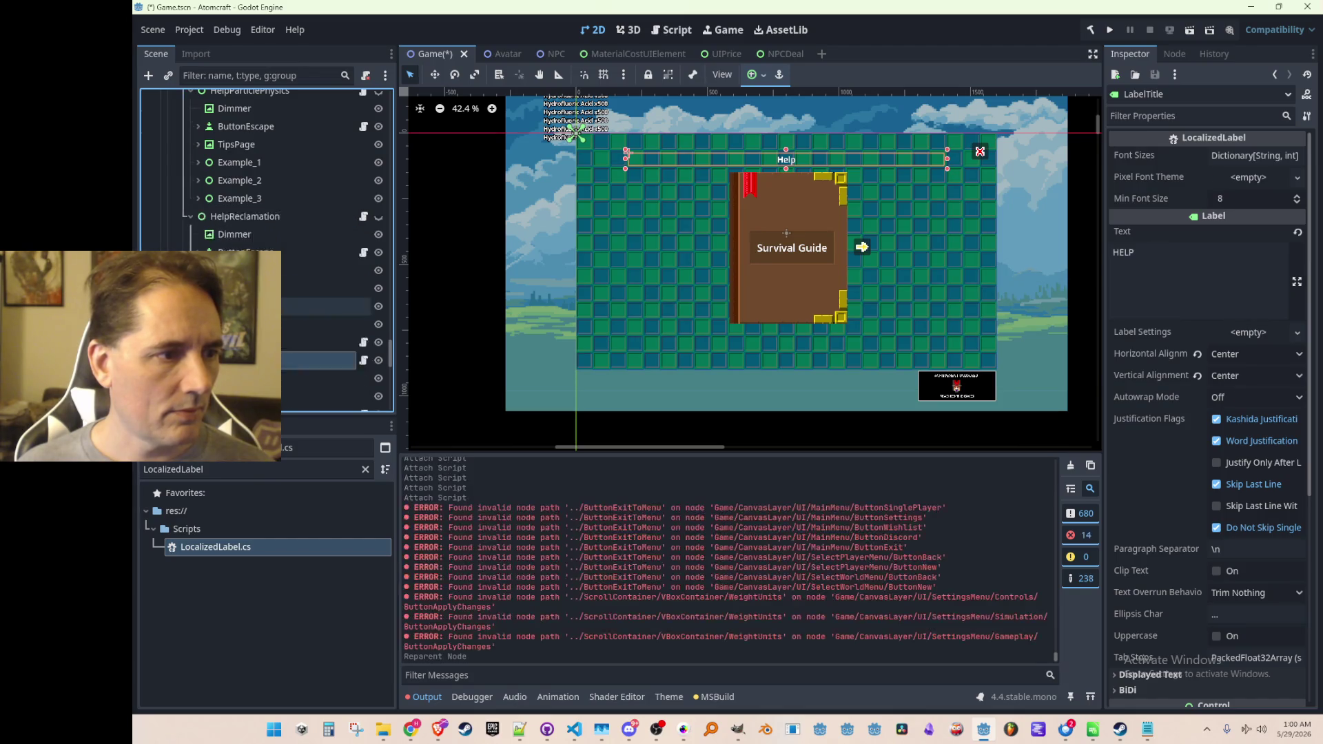
Undo the accidental reparent and attach LocalizedLabel to HelpReclamation's LabelTitle.
key(ctrl+z)
click(200, 247)
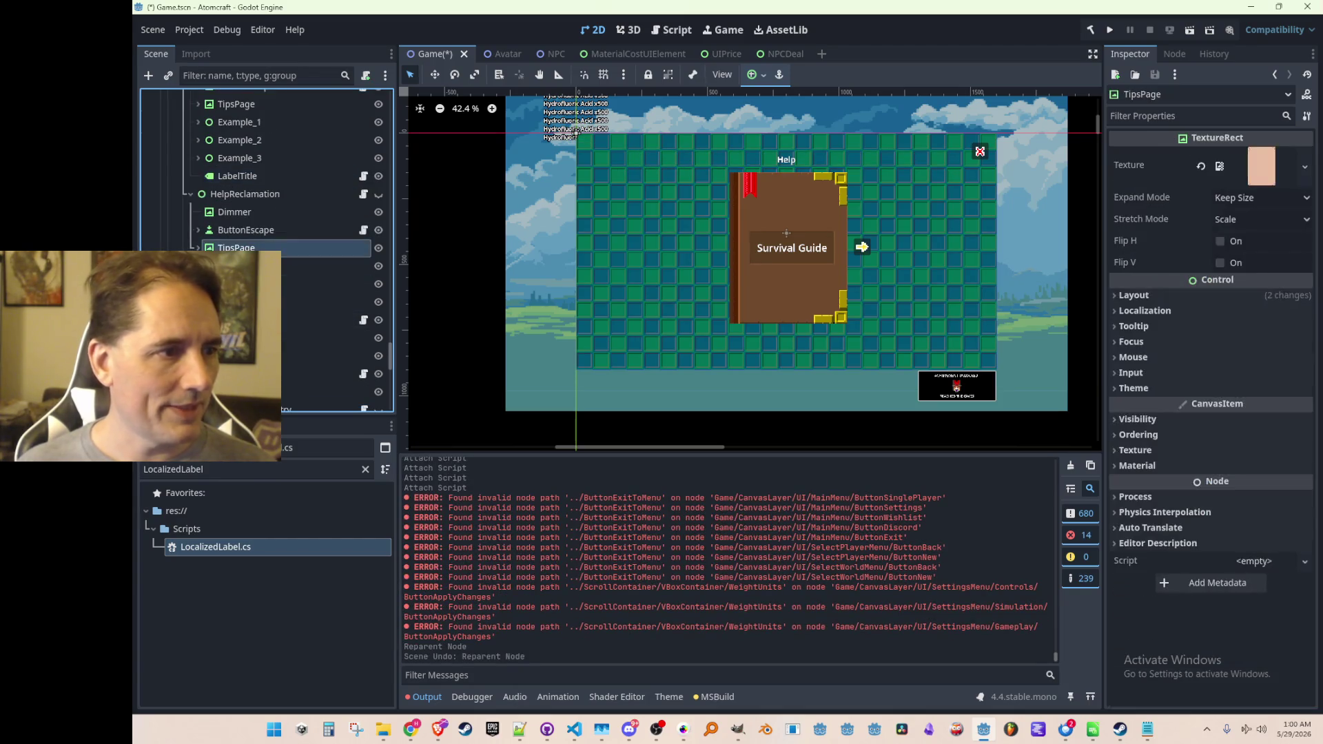
scroll(199, 246, down, 1)
click(199, 244)
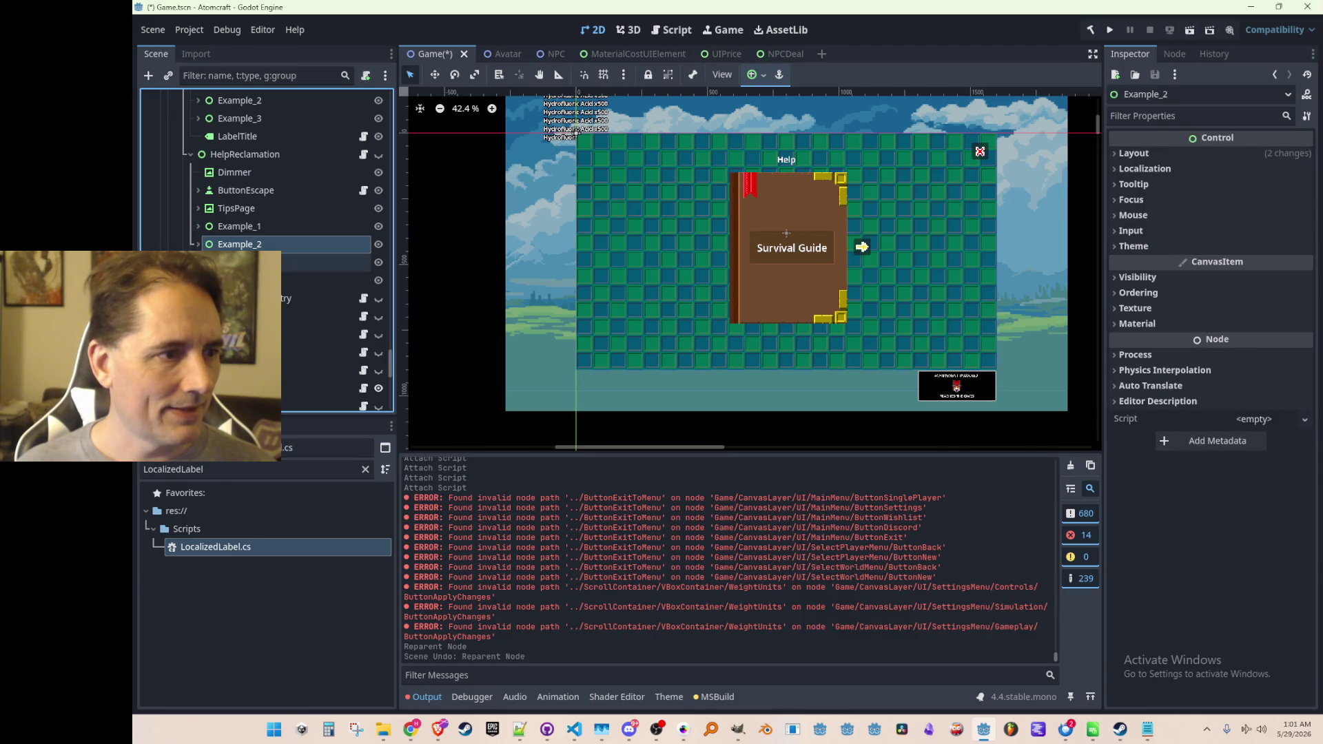
click(234, 281)
mouse_move(234, 547)
mouse_down()
mouse_move(301, 311)
mouse_move(300, 270)
mouse_up()
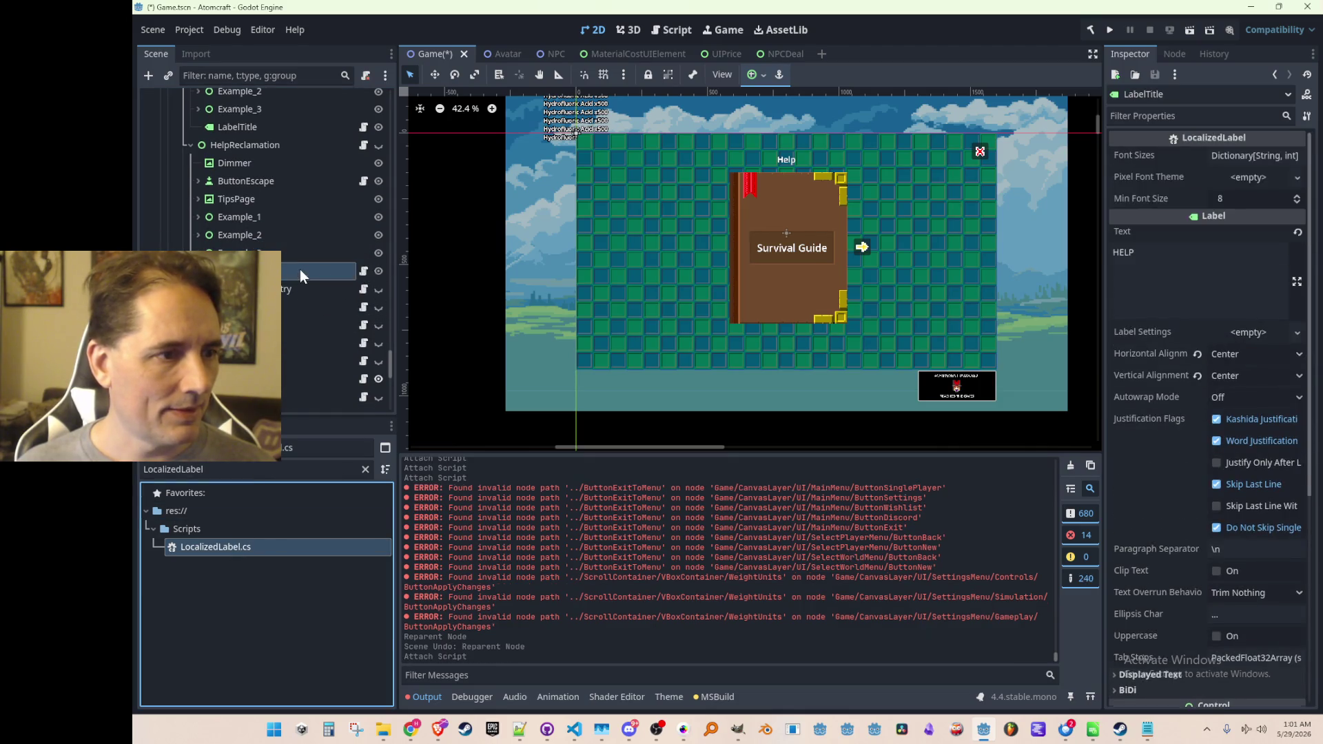